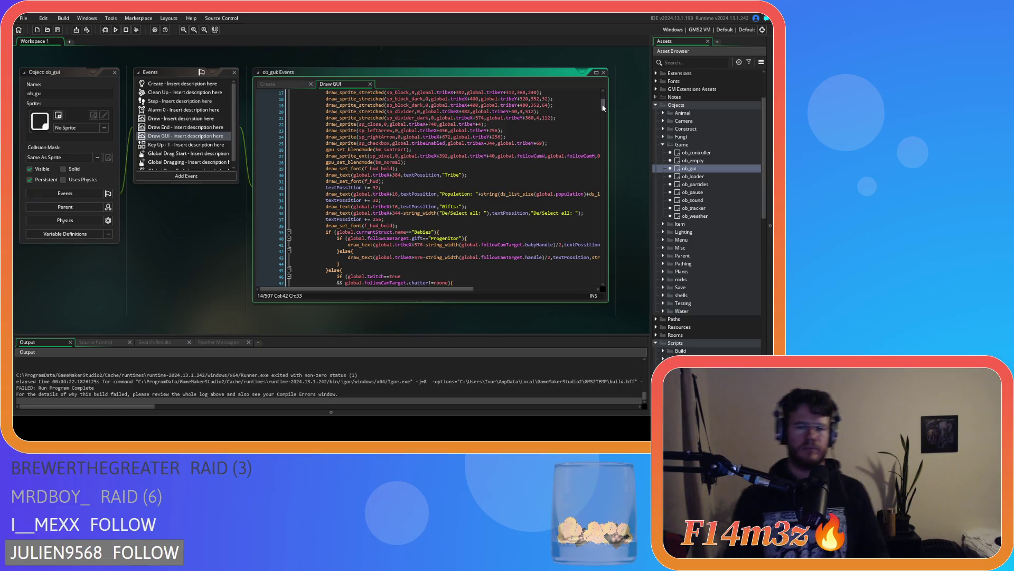
Review the Draw GUI code from the draw_set_font(f_hud) line down to draw_surface(guiSurf2, 0, 0)
left_click(473, 182)
scroll(472, 181, "down", 3)
scroll(431, 185, "down", 1)
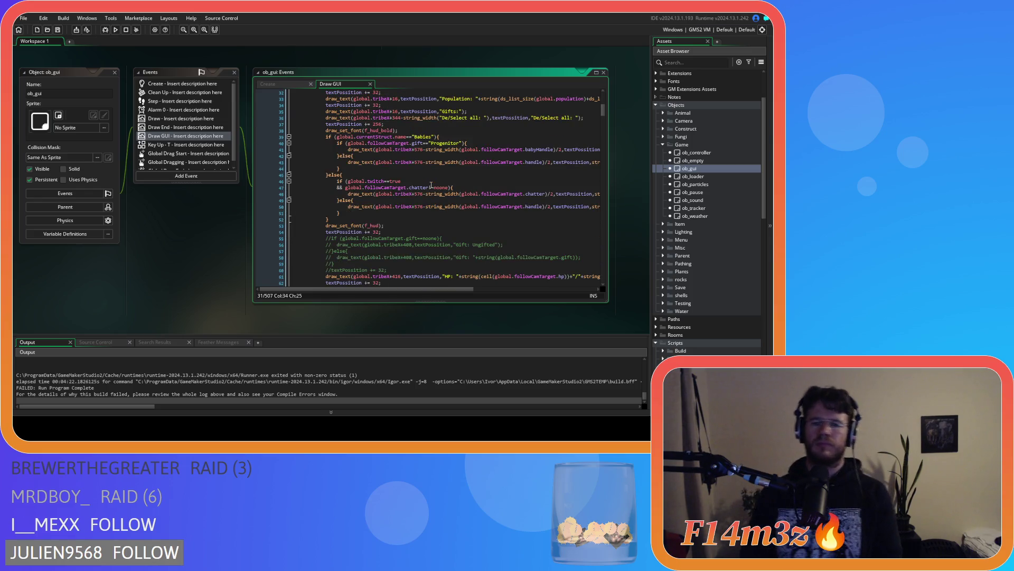
scroll(518, 149, "down", 5)
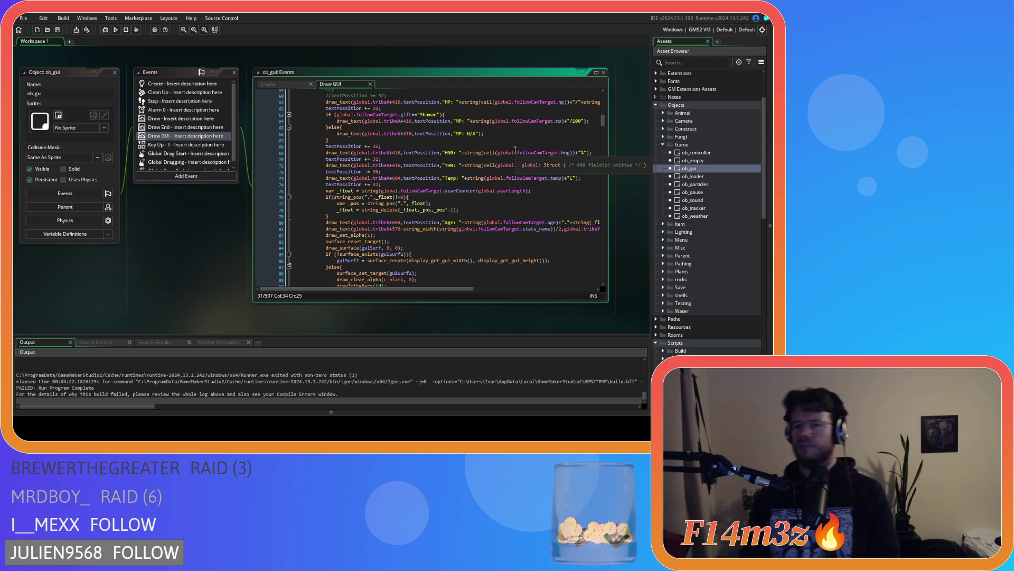
left_click(506, 152)
left_click(434, 171)
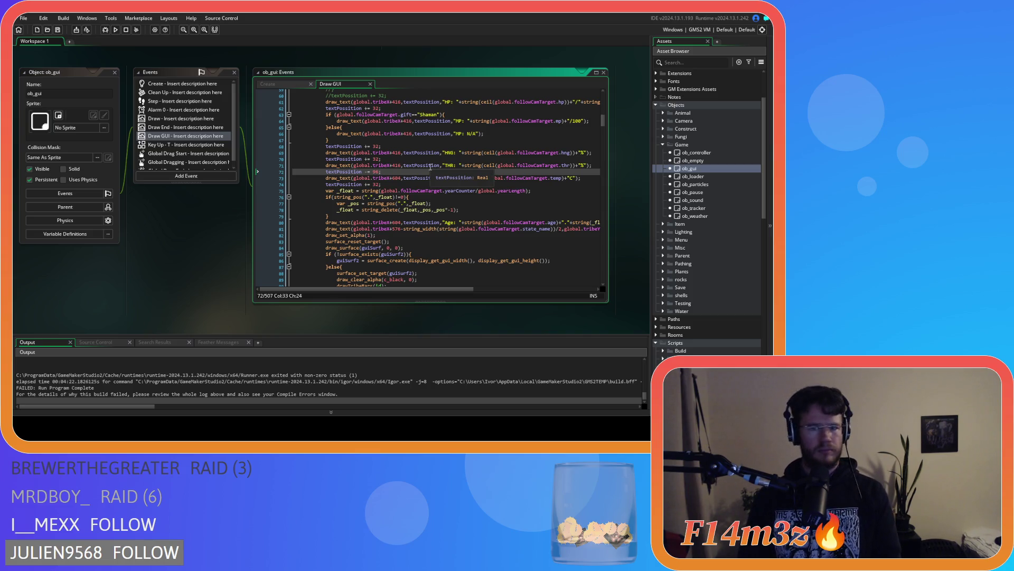
scroll(431, 167, "up", 3)
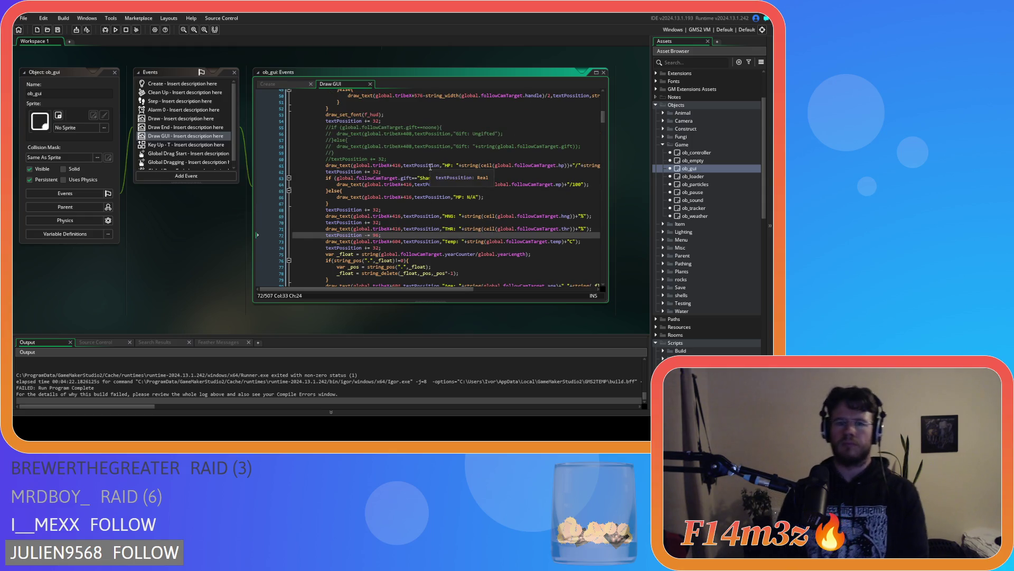
scroll(431, 167, "up", 7)
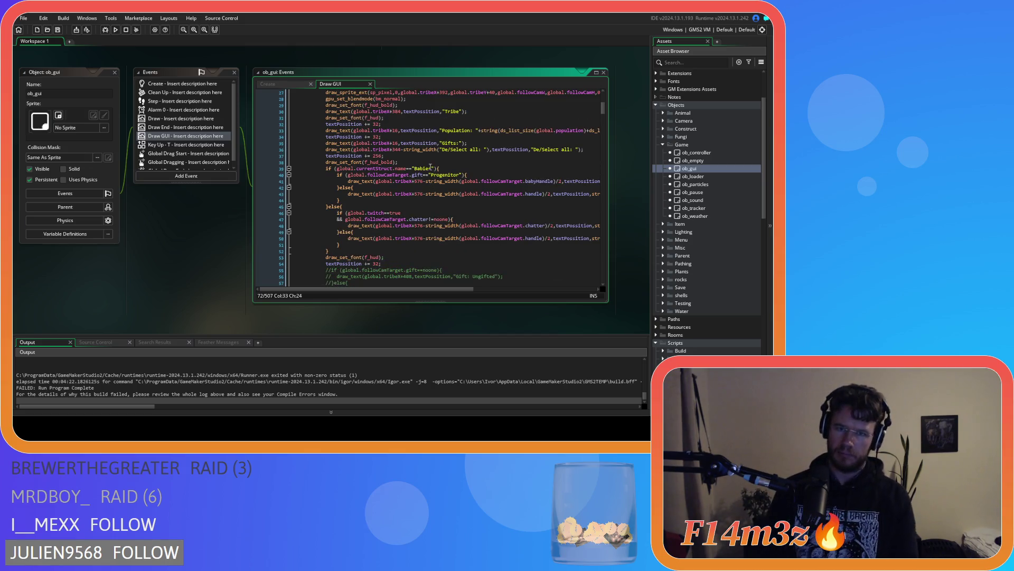
scroll(430, 167, "up", 2)
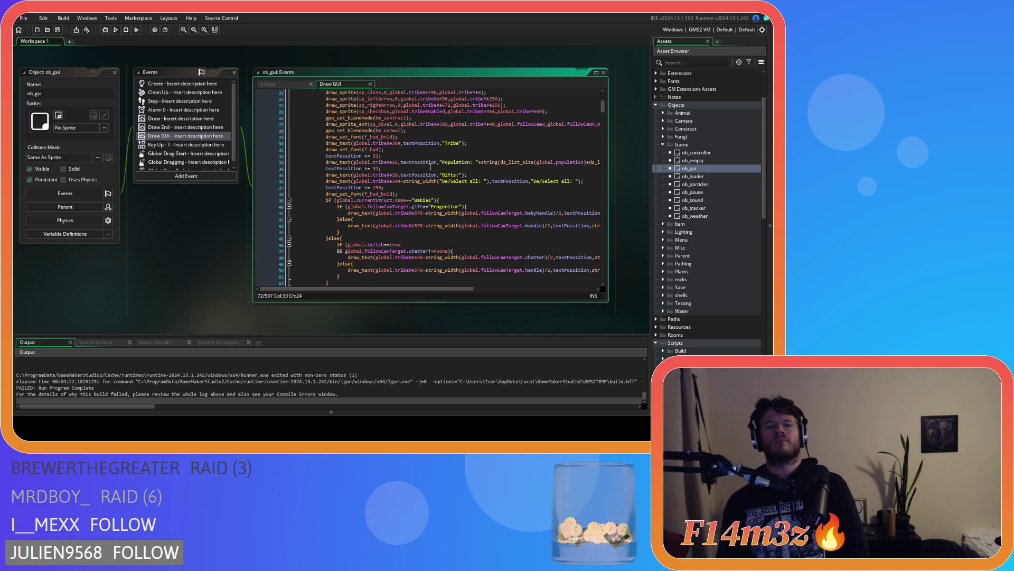
left_click(417, 192)
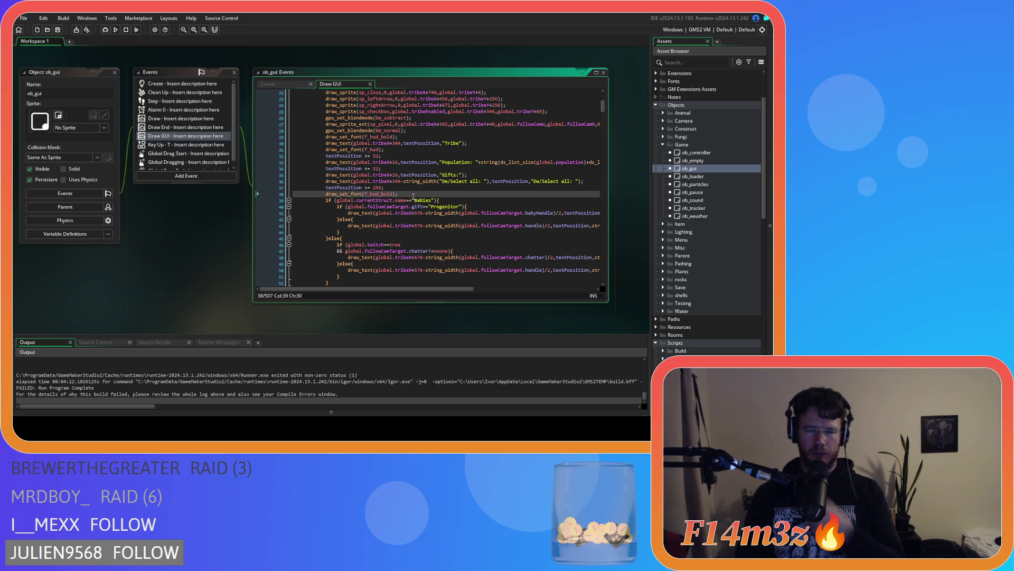
scroll(413, 196, "down", 5)
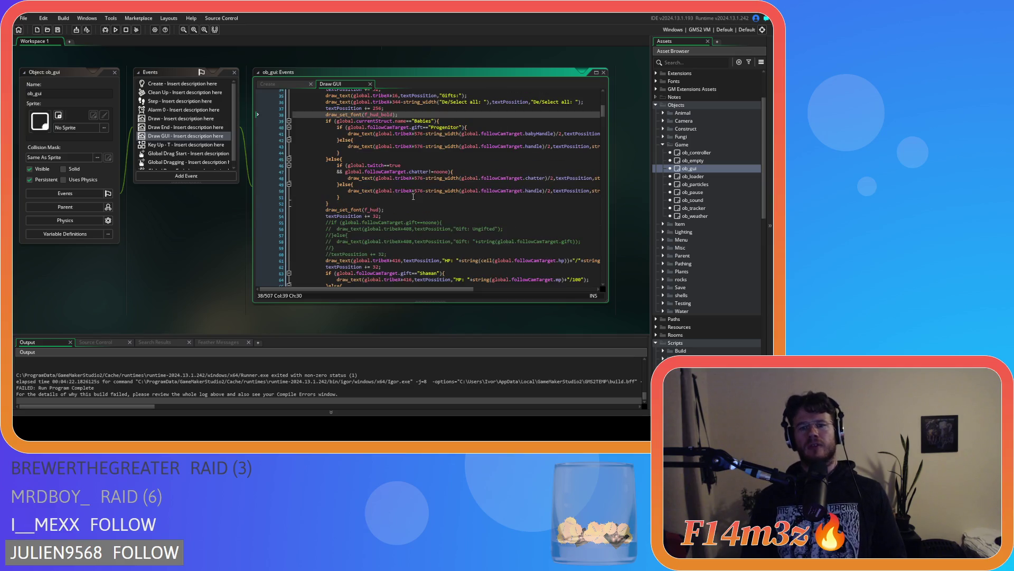
scroll(414, 196, "down", 9)
scroll(414, 196, "down", 3)
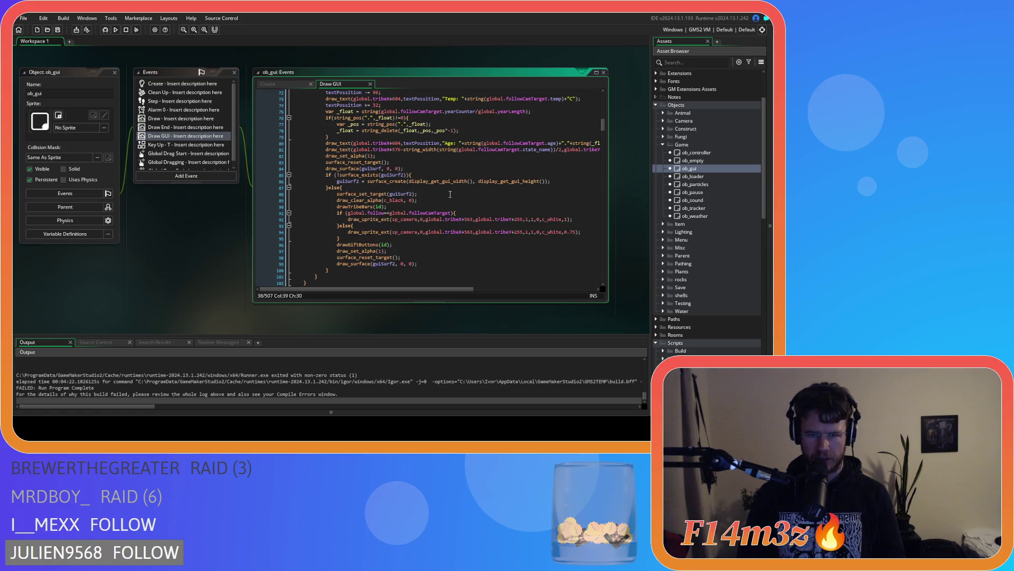
scroll(450, 194, "down", 3)
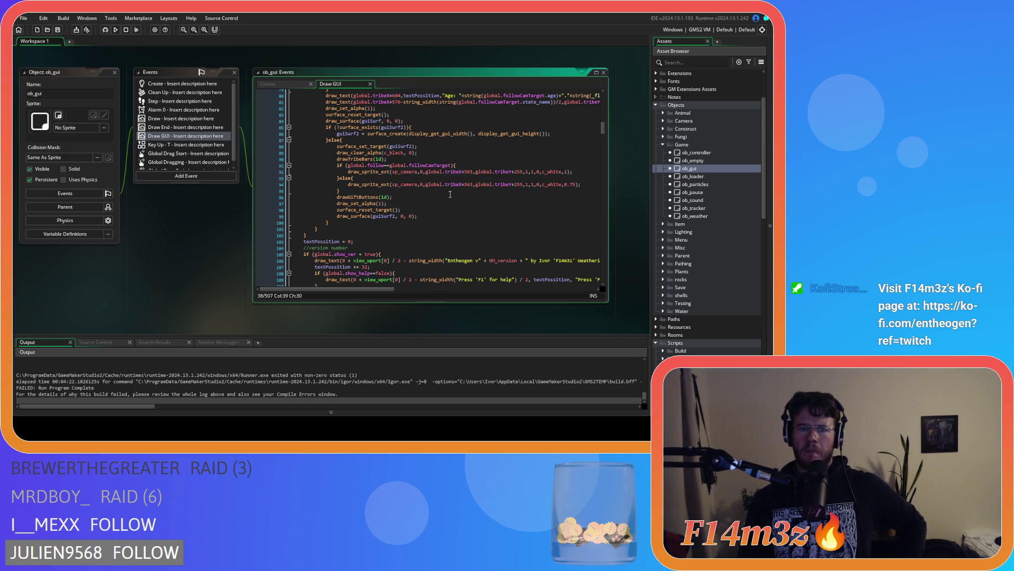
left_click(425, 216)
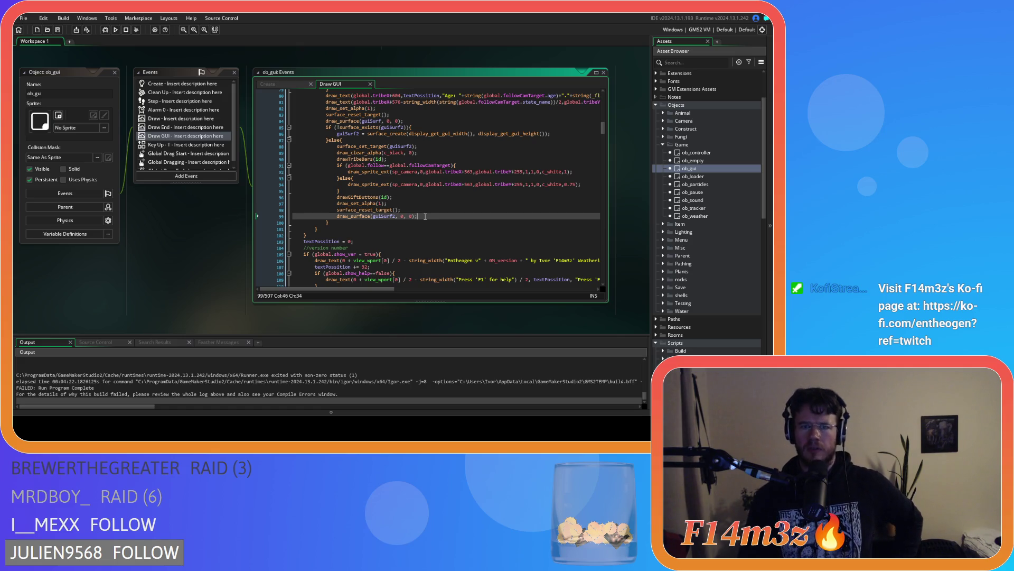
scroll(425, 216, "up", 2)
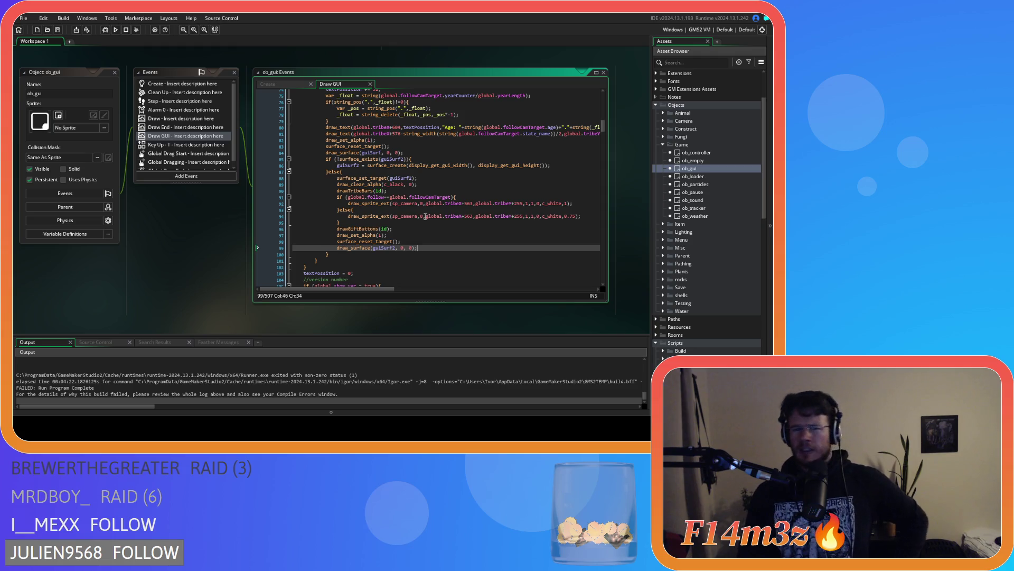
scroll(426, 216, "up", 2)
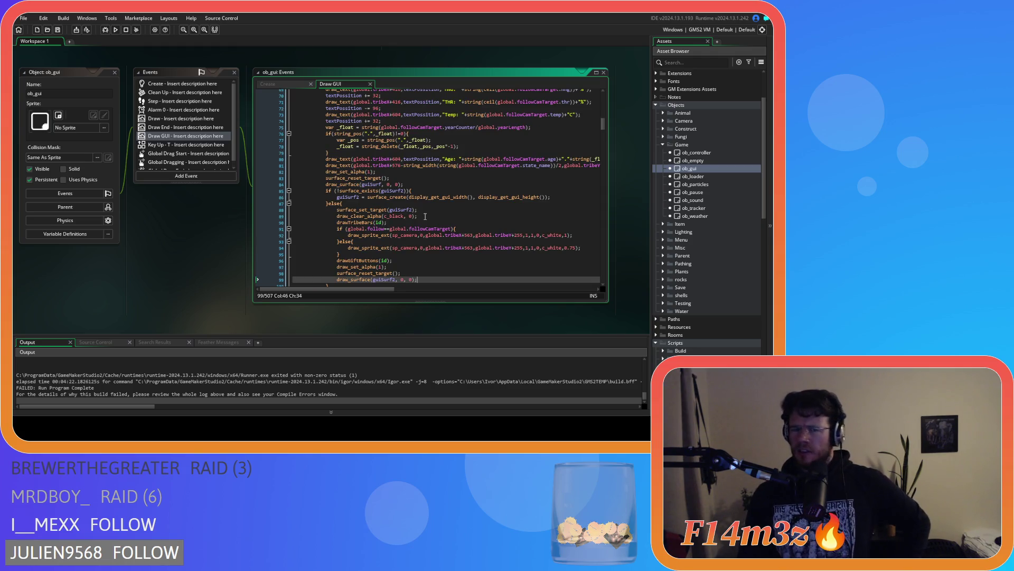
scroll(425, 216, "up", 2)
scroll(425, 216, "up", 3)
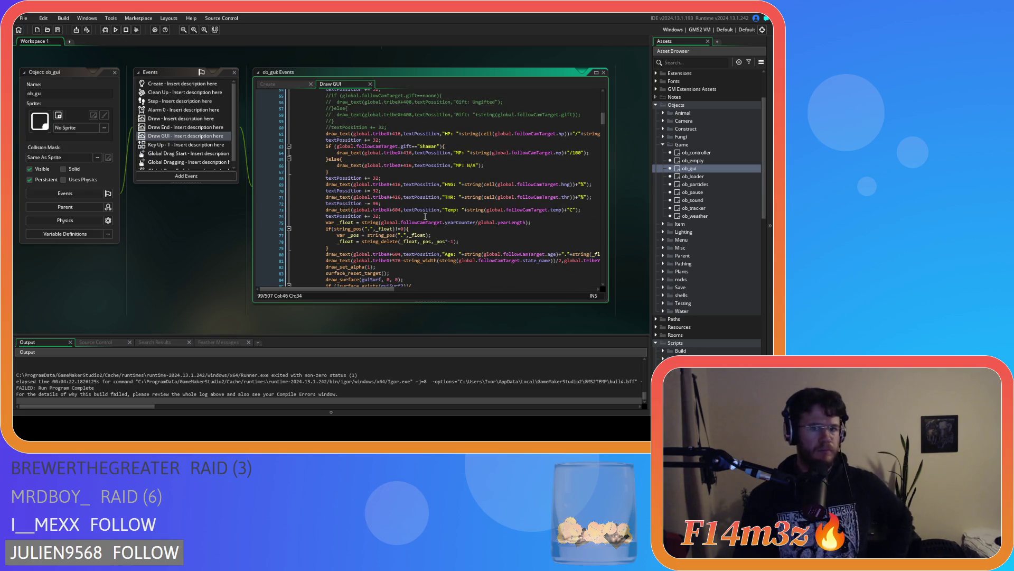
scroll(425, 216, "up", 5)
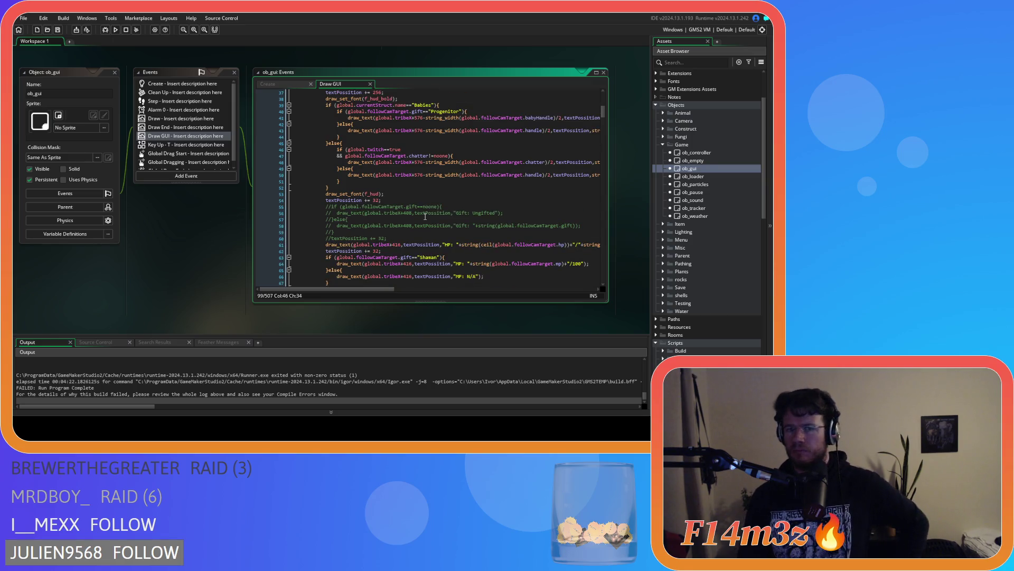
scroll(426, 216, "up", 4)
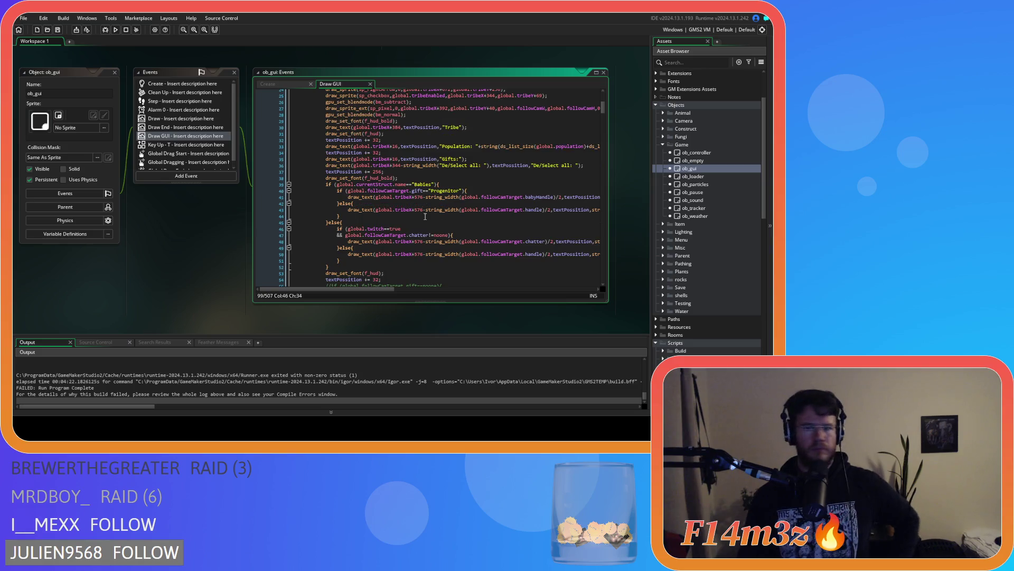
scroll(425, 216, "up", 7)
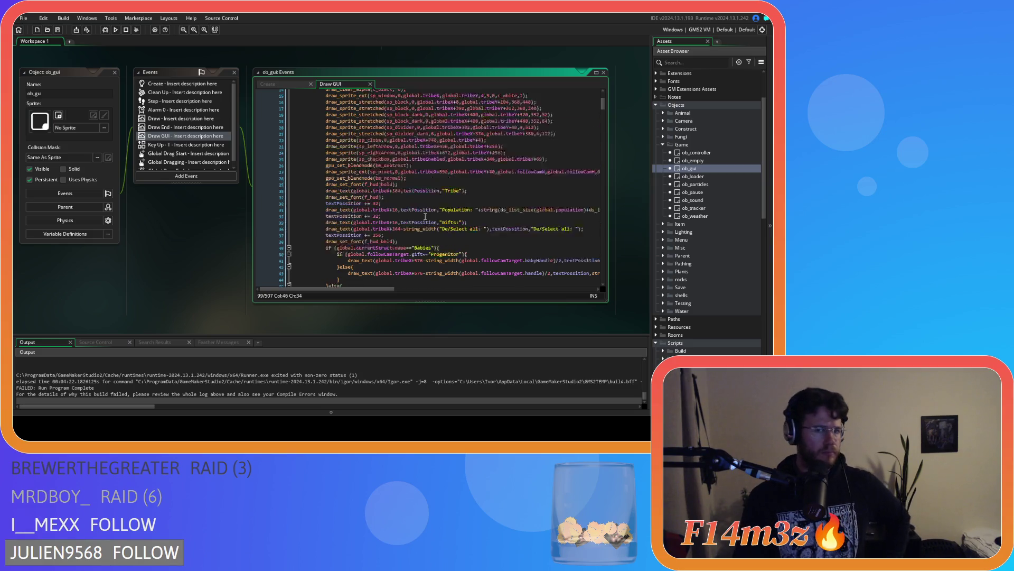
scroll(426, 216, "down", 7)
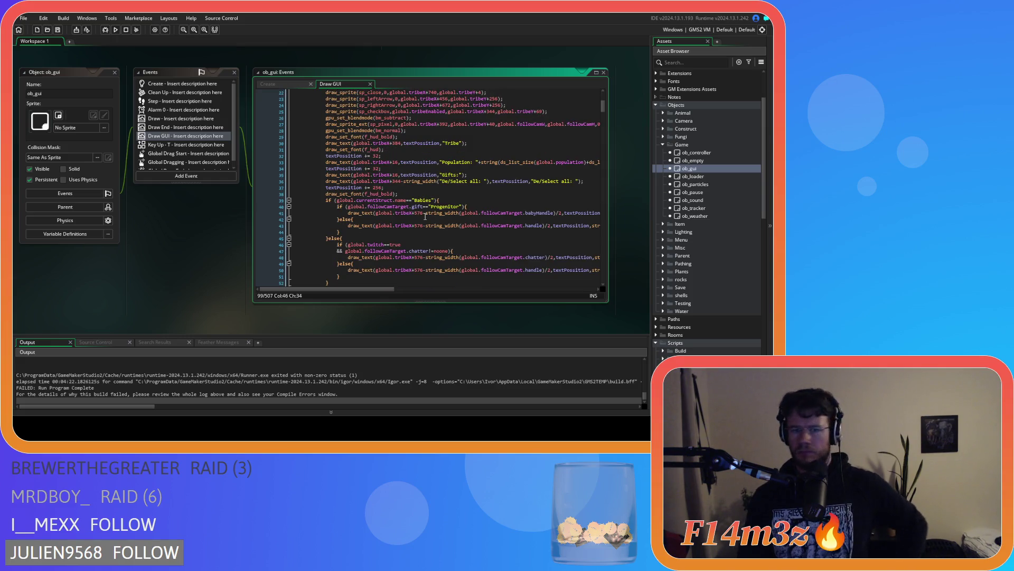
scroll(425, 216, "down", 15)
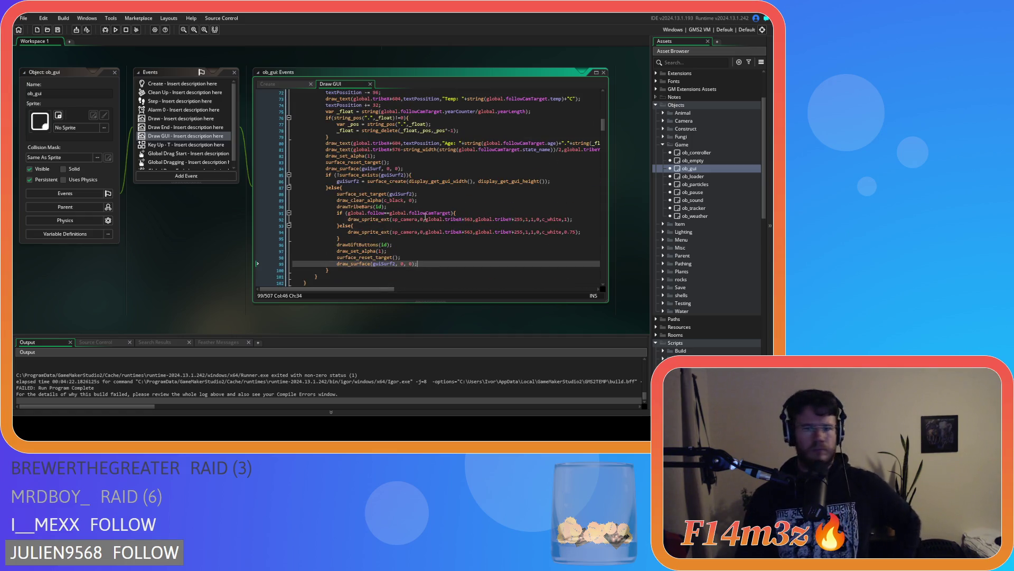
left_click(355, 188)
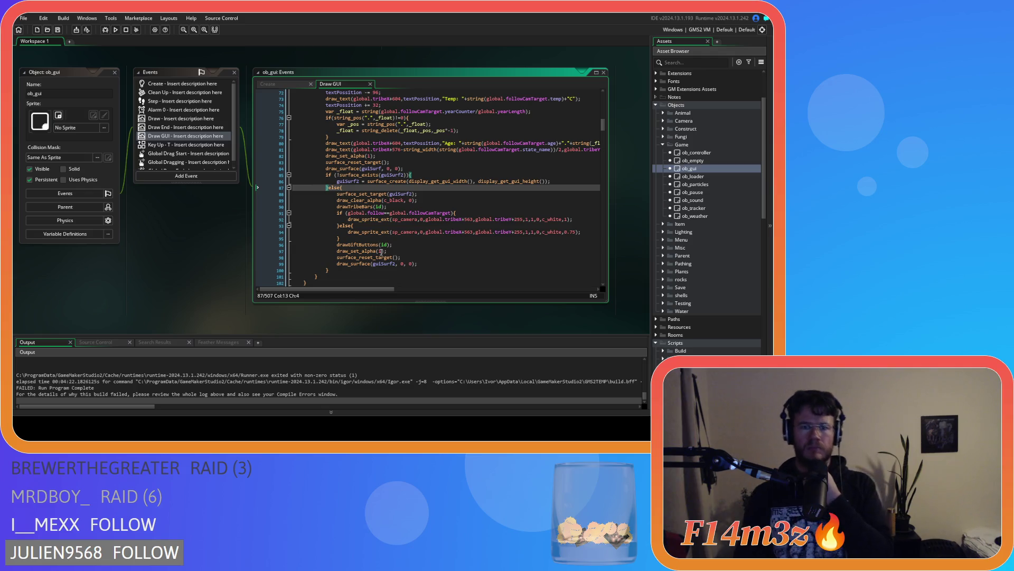
Close the first surface block before the guiSurf2 code and outdent the second block
mouse_move(379, 258)
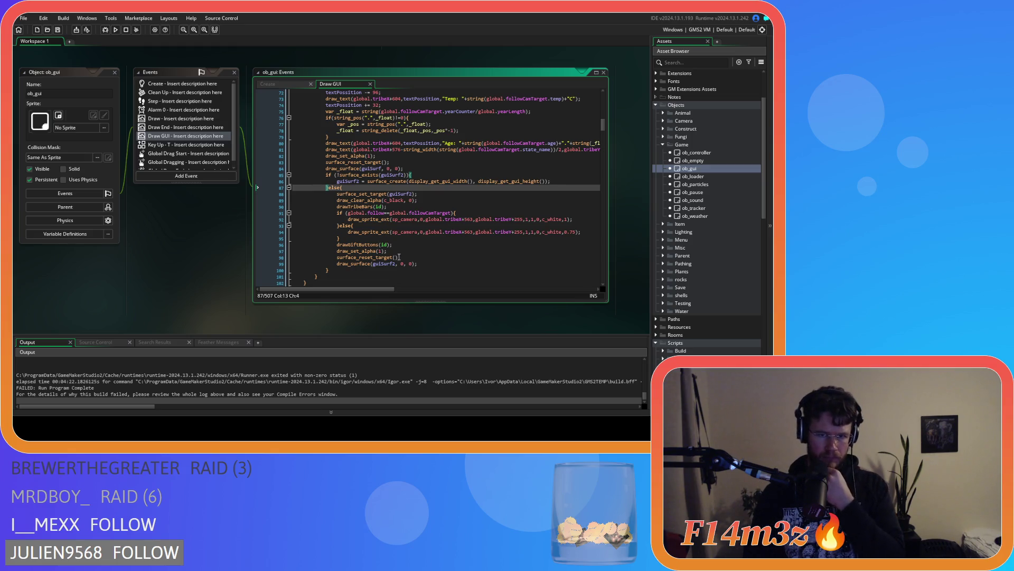
scroll(399, 257, "up", 2)
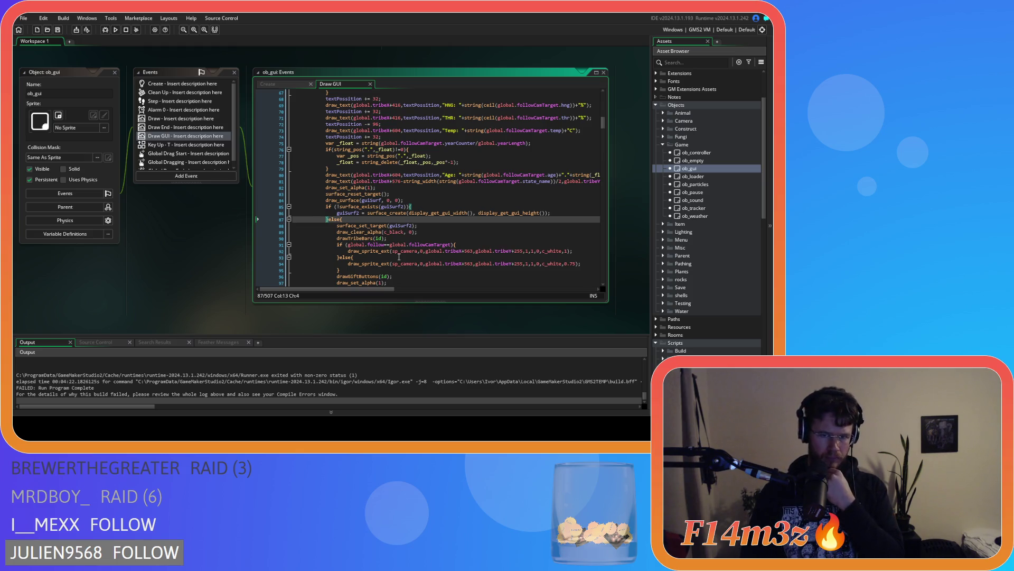
scroll(399, 256, "up", 1)
scroll(399, 256, "up", 7)
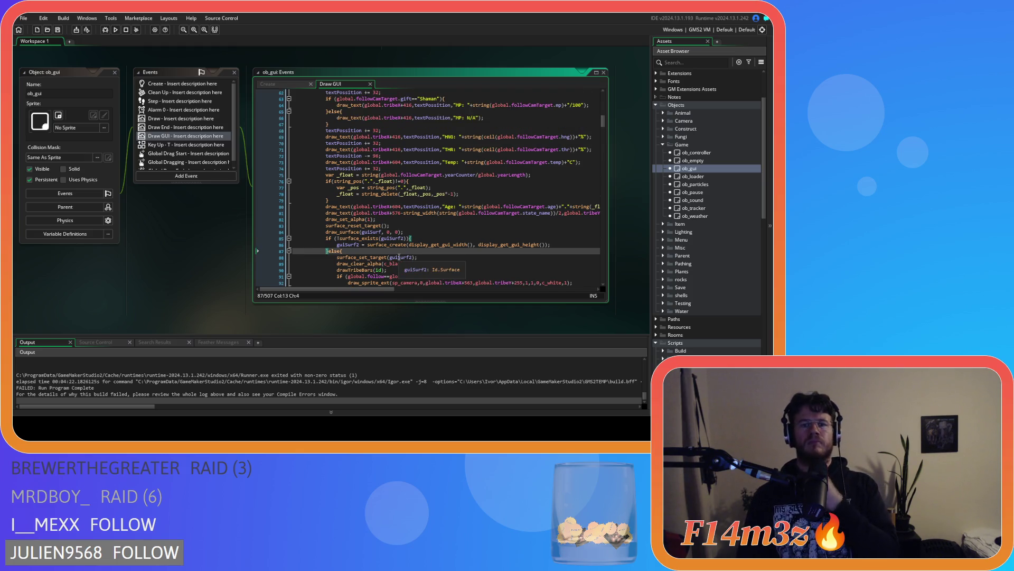
scroll(399, 257, "down", 12)
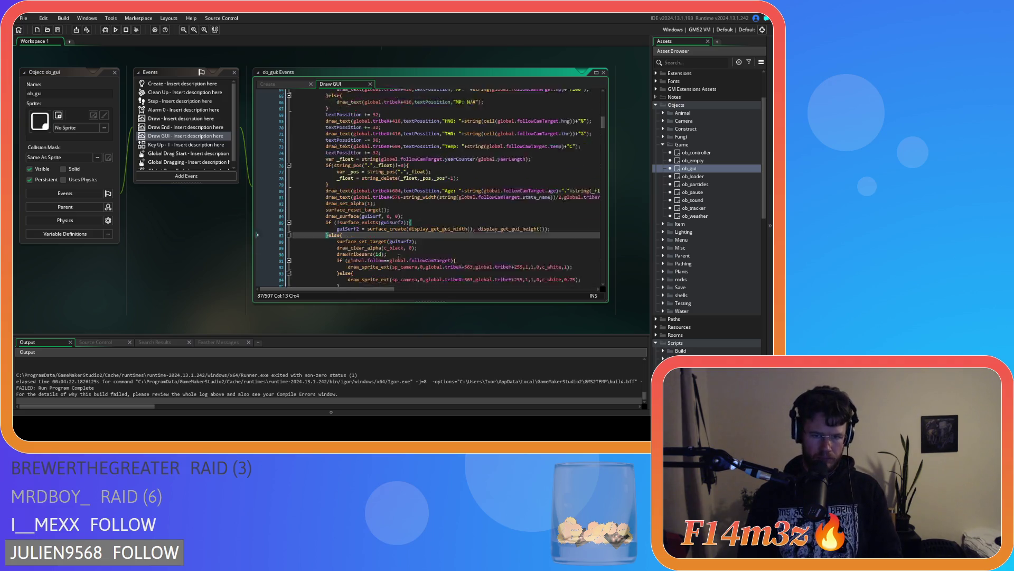
scroll(399, 256, "up", 16)
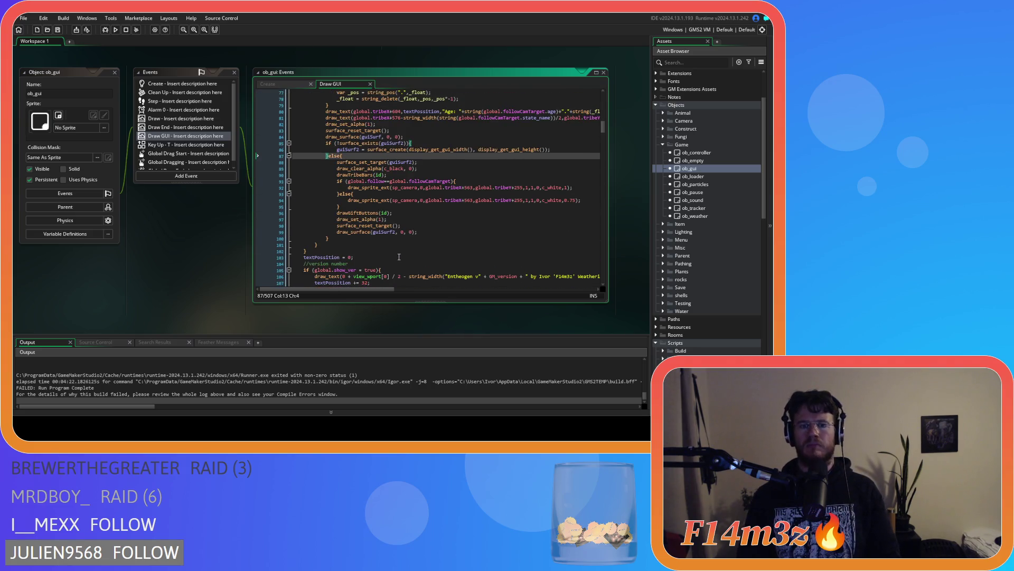
scroll(399, 256, "up", 10)
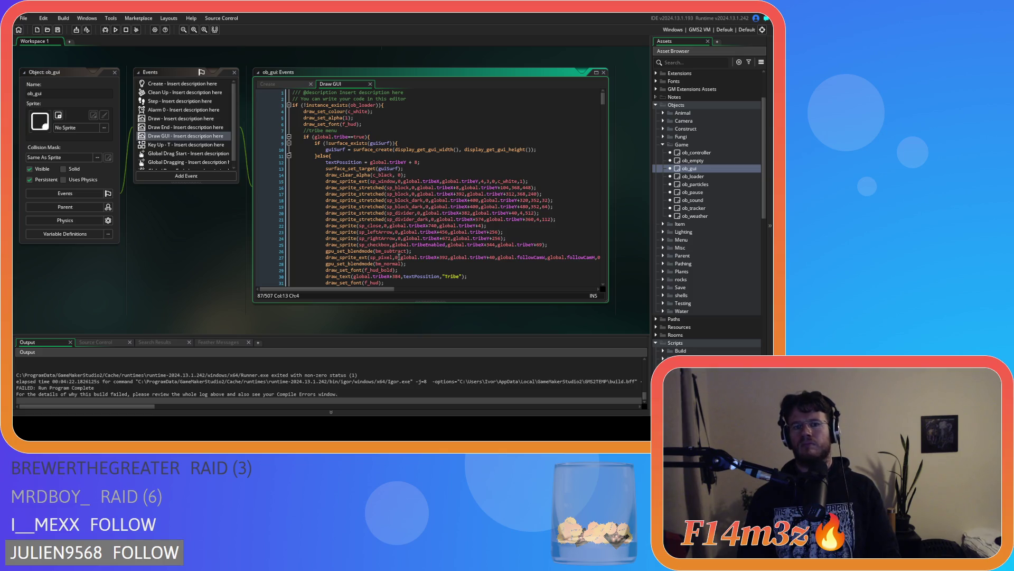
scroll(399, 257, "down", 20)
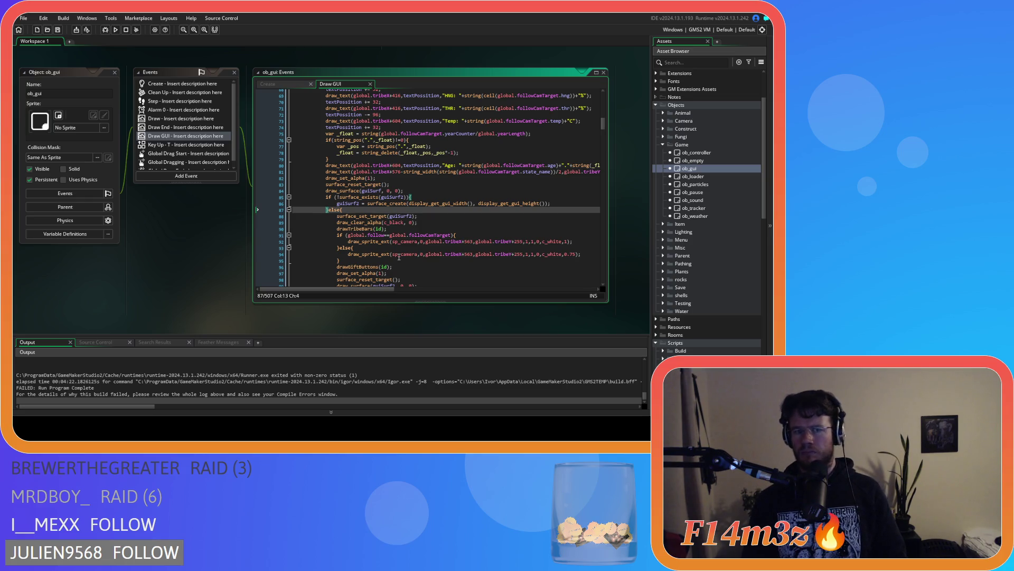
scroll(399, 257, "up", 20)
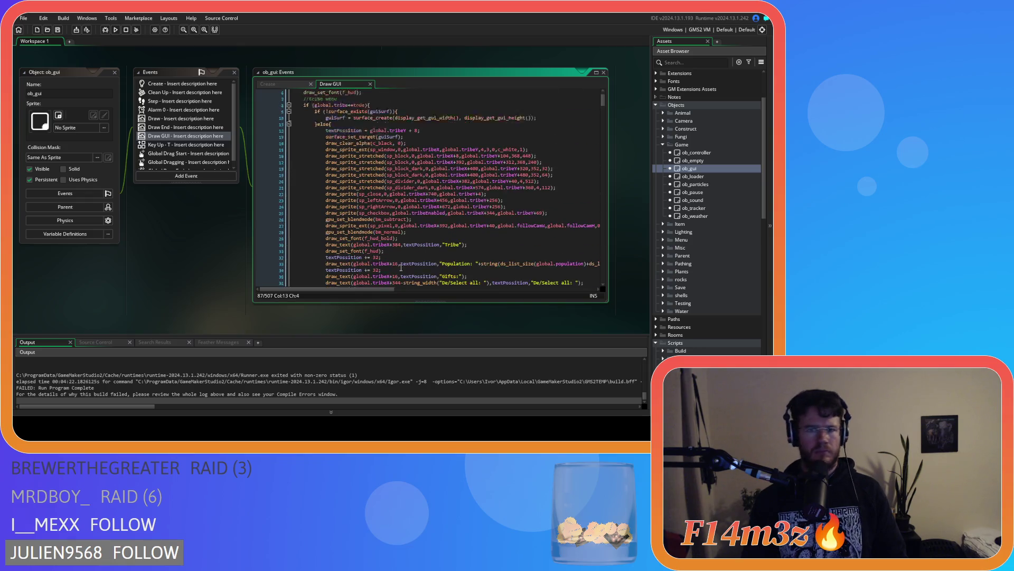
scroll(401, 266, "down", 14)
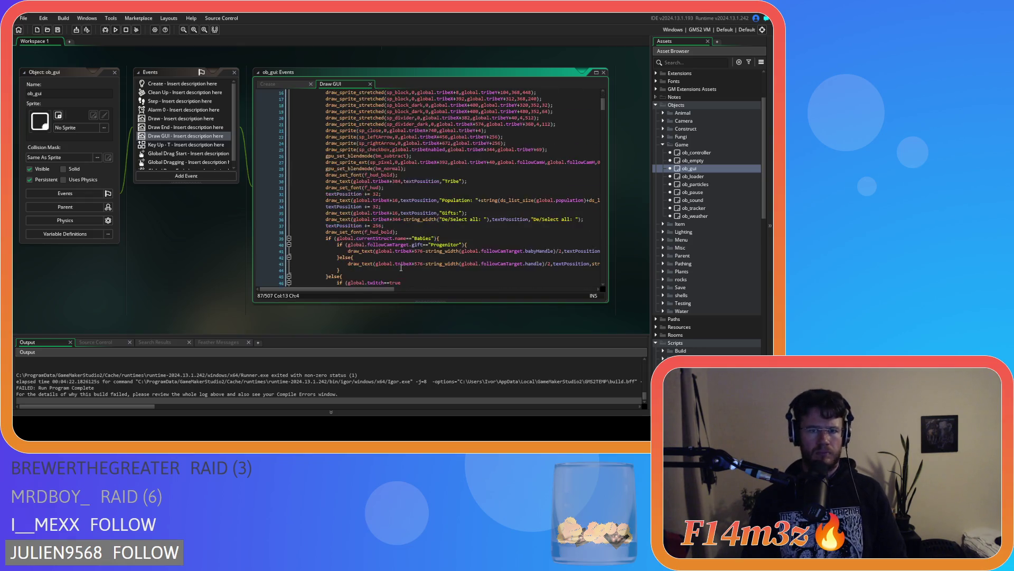
scroll(401, 268, "down", 6)
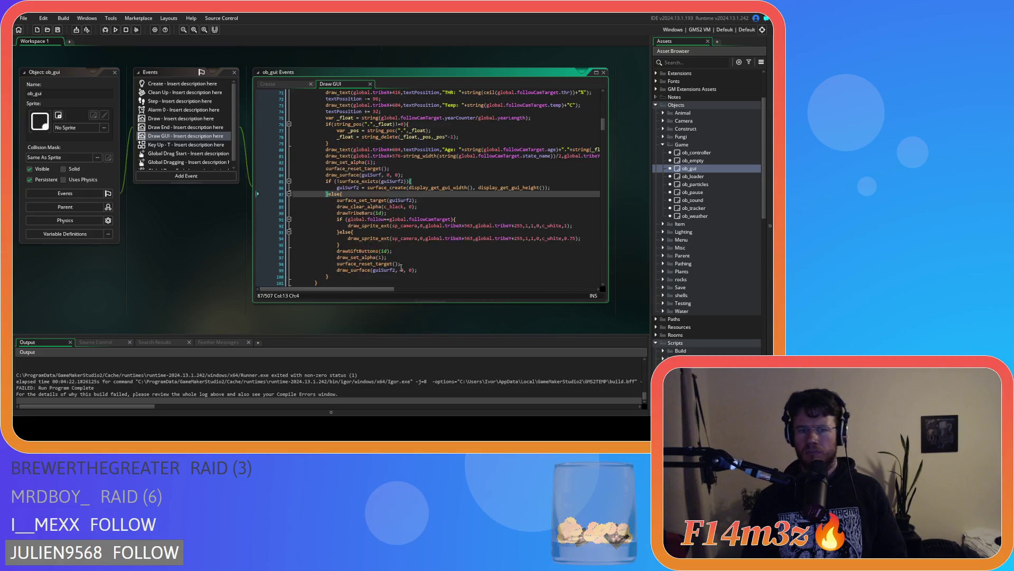
scroll(401, 268, "up", 20)
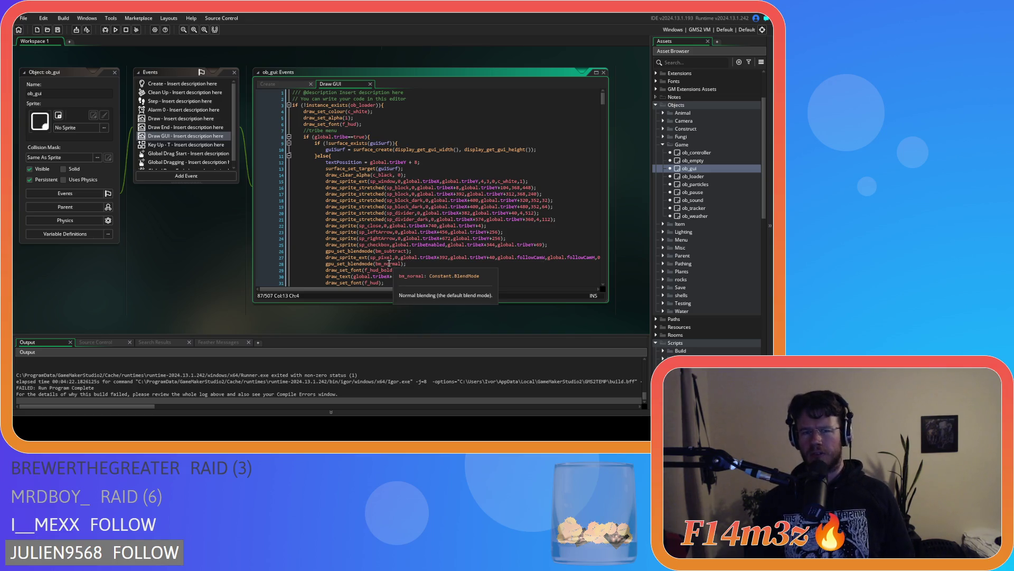
scroll(389, 263, "down", 17)
scroll(387, 255, "down", 8)
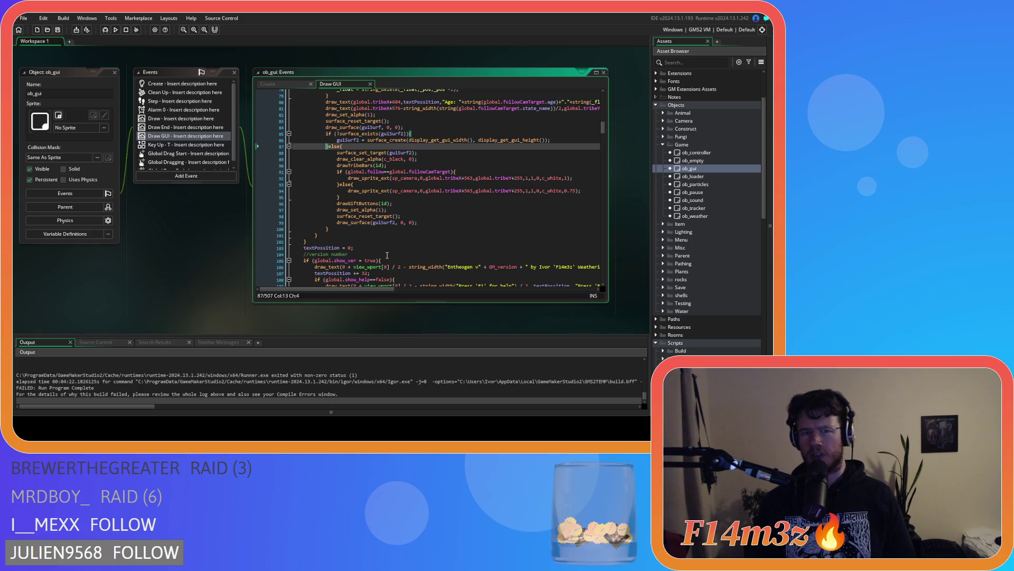
key("ctrl+z")
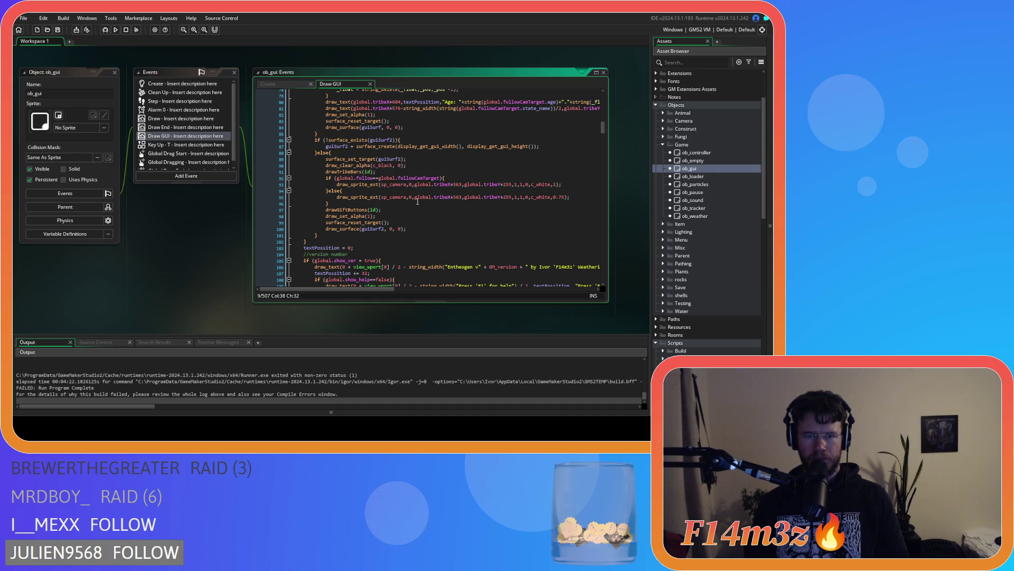
Find the Babies name check and put the caret after textPosition += 256
left_click(395, 178)
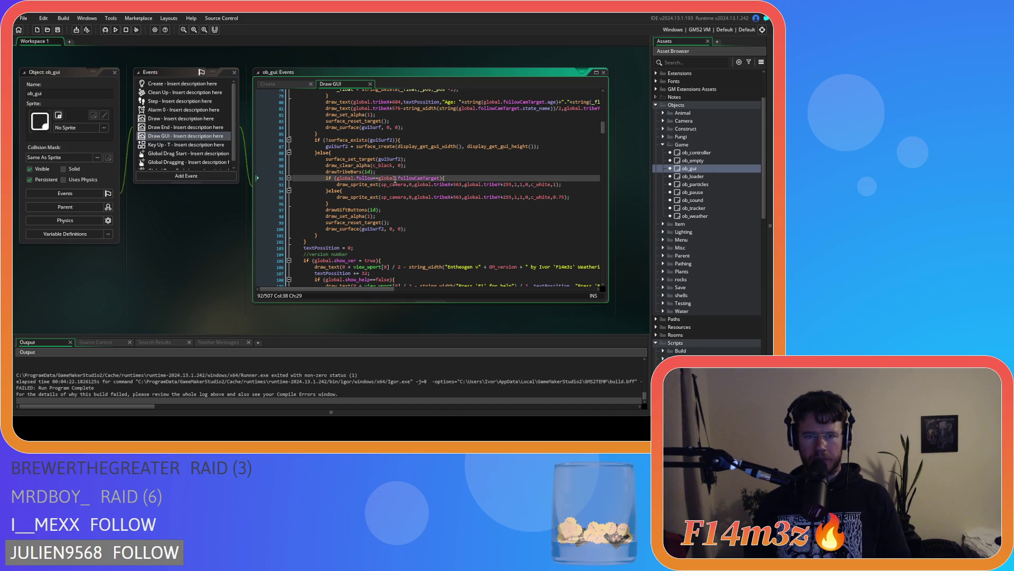
scroll(396, 180, "up", 15)
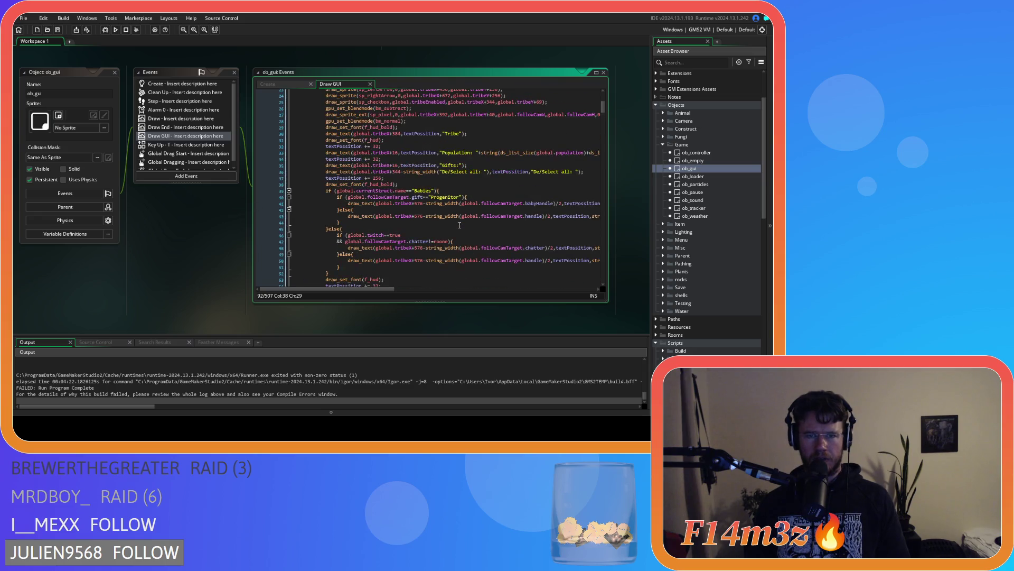
scroll(460, 225, "up", 3)
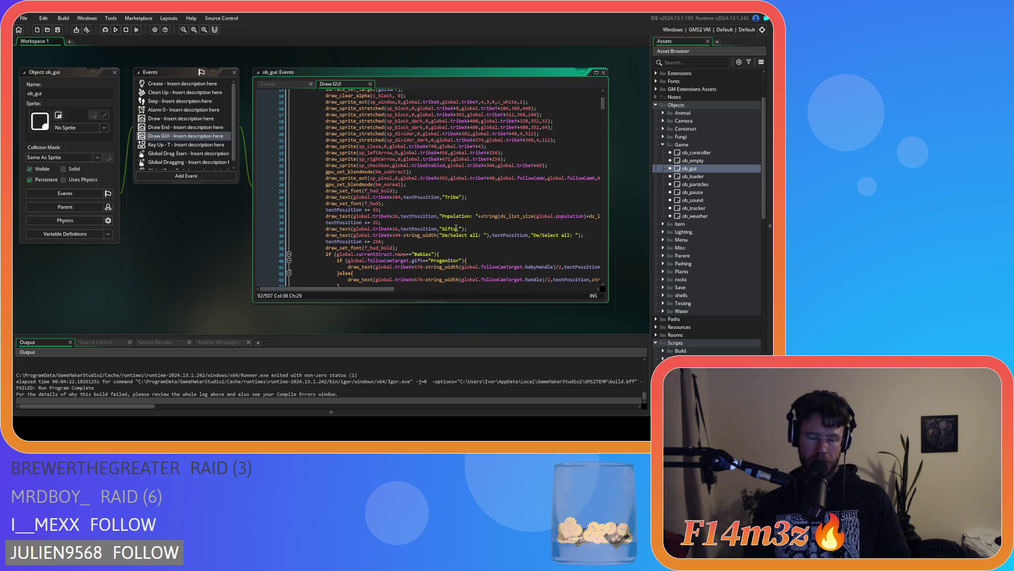
scroll(456, 228, "down", 2)
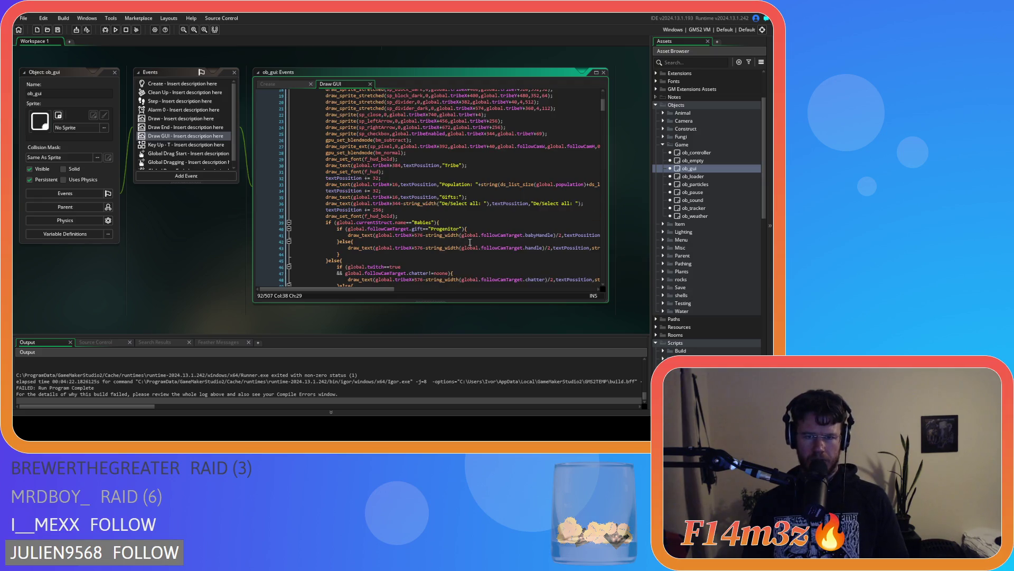
left_click(476, 223)
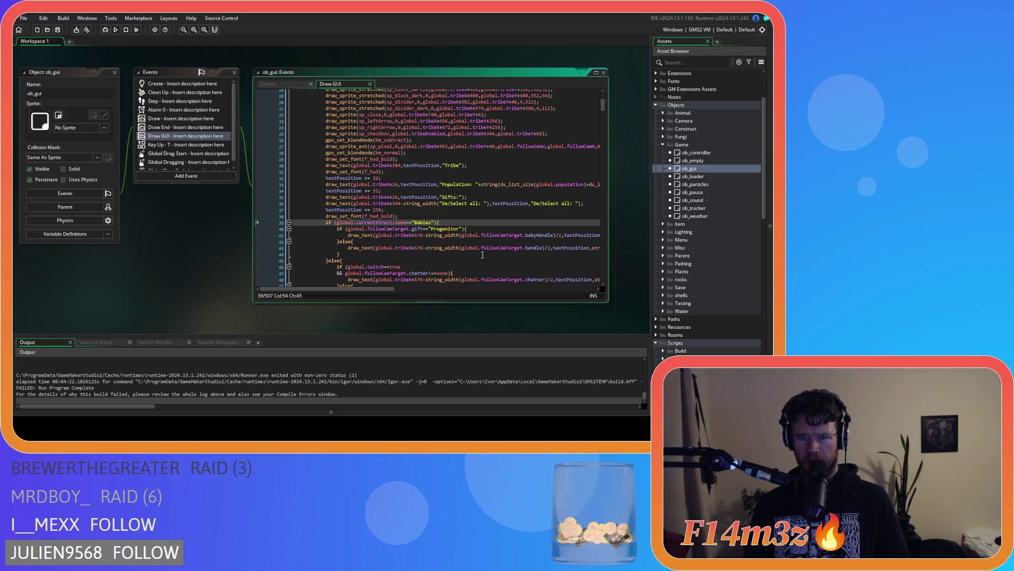
mouse_move(386, 289)
left_mouse_down()
mouse_move(406, 293)
mouse_move(384, 293)
left_mouse_up()
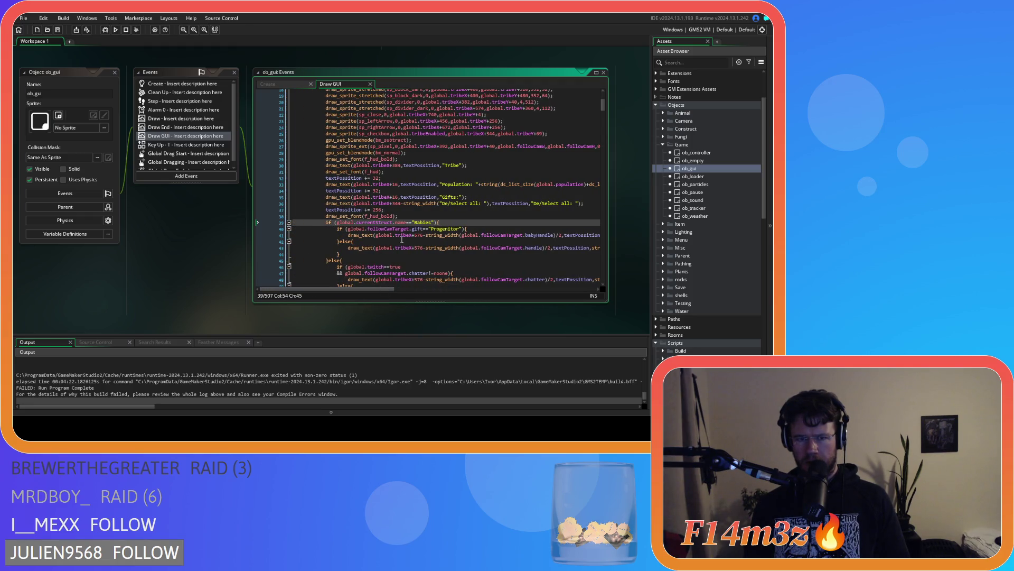
left_click(422, 211)
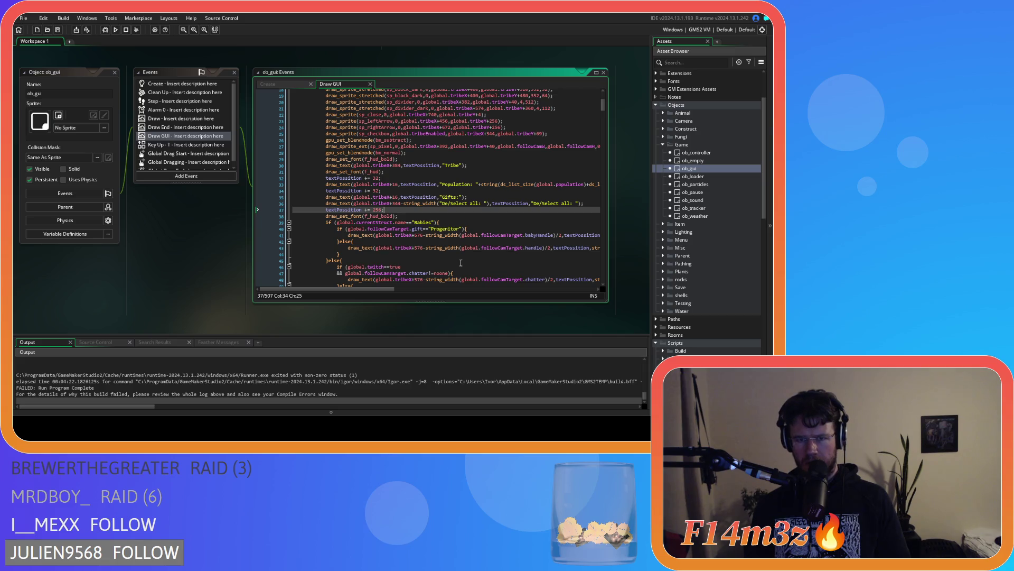
Add if (global.followCamTarget.object_index==ob_human){ on a new line after textPosition += 256
key("Return")
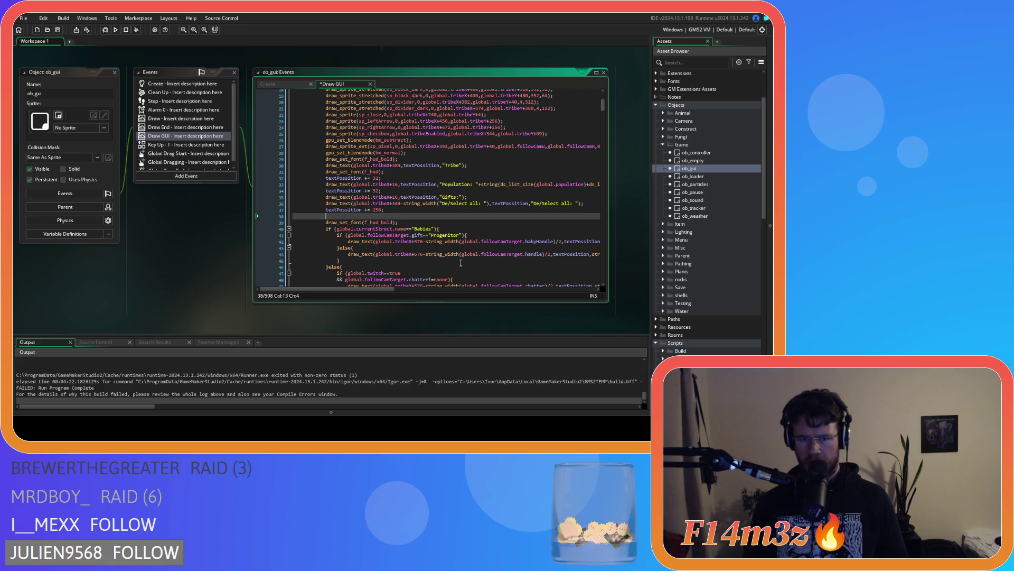
type("if (")
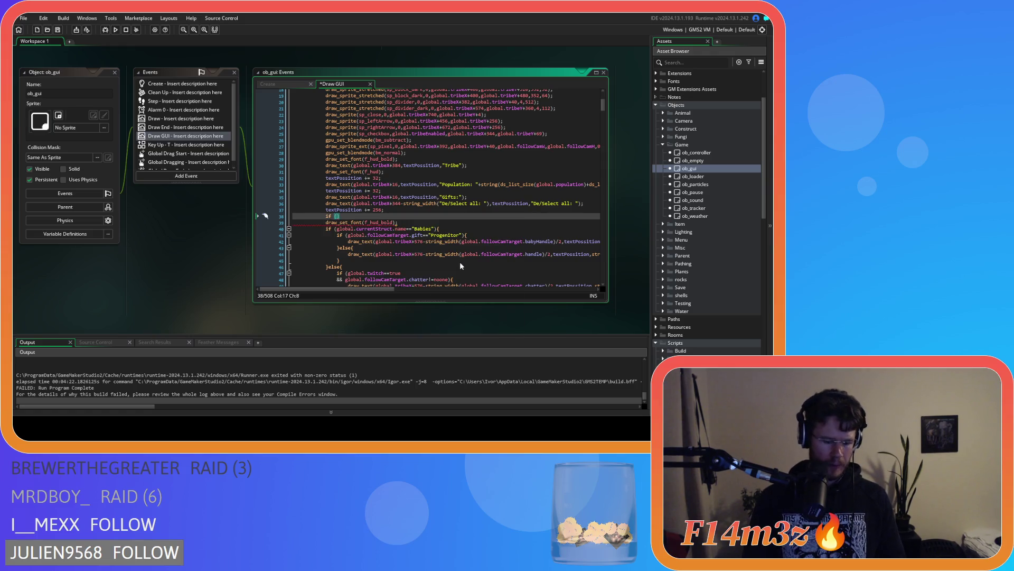
type("global.fo")
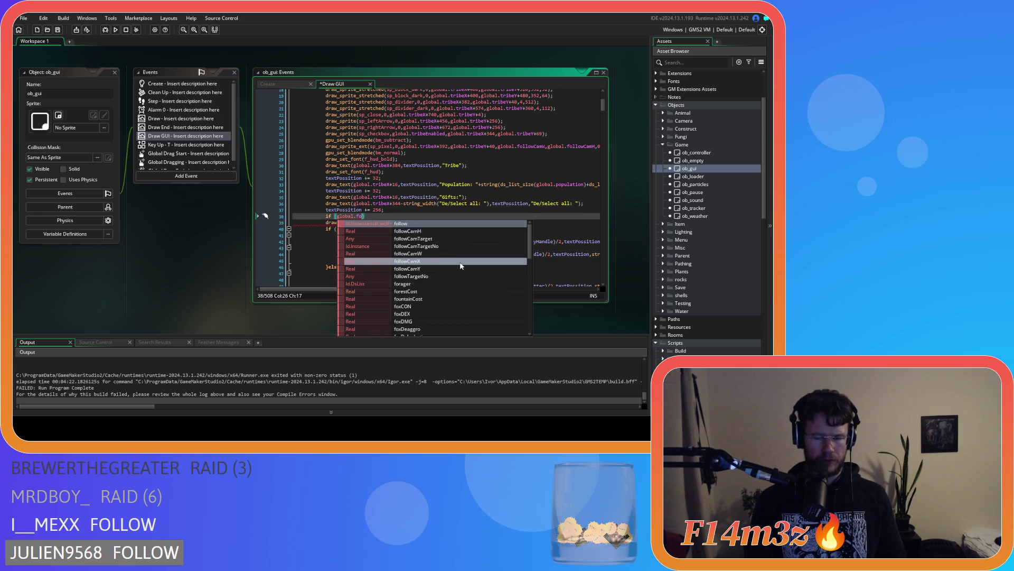
type("llowCa")
key("Down")
key("Return")
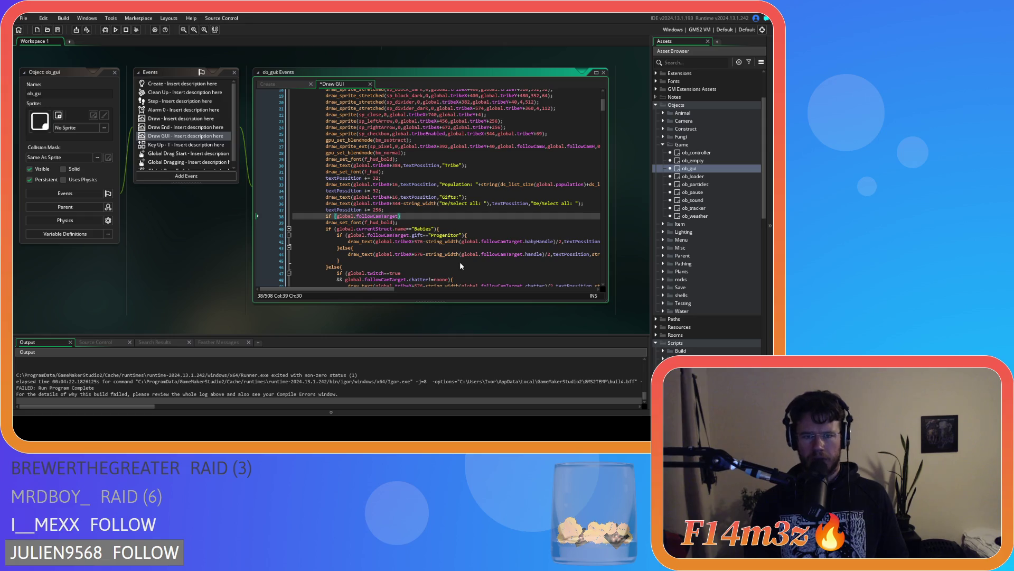
type(".obje")
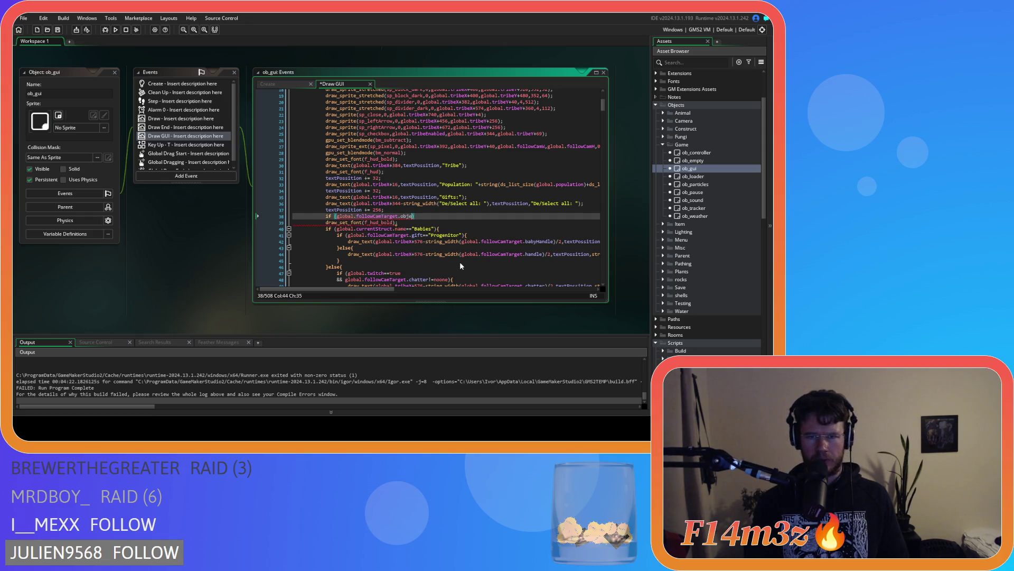
type("ct_index==")
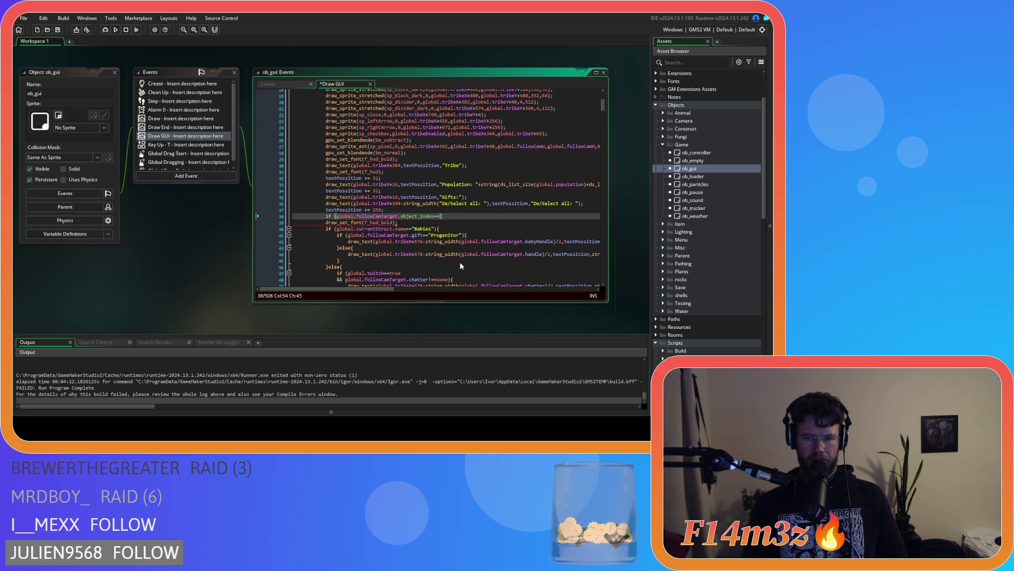
type("ob_")
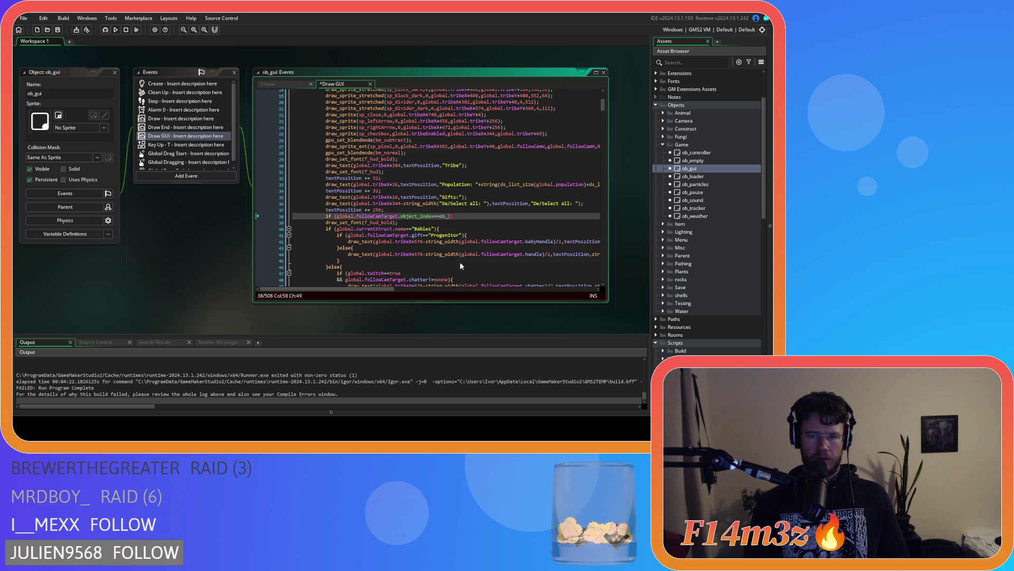
type("human)")
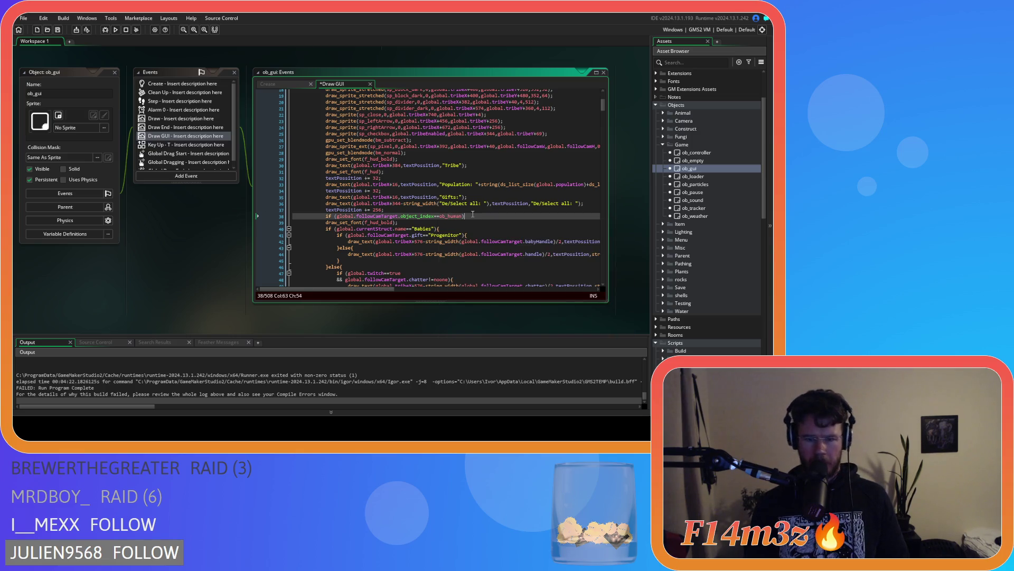
type("{")
Indent the follow-target text block beneath the new ob_human check
scroll(473, 214, "down", 16)
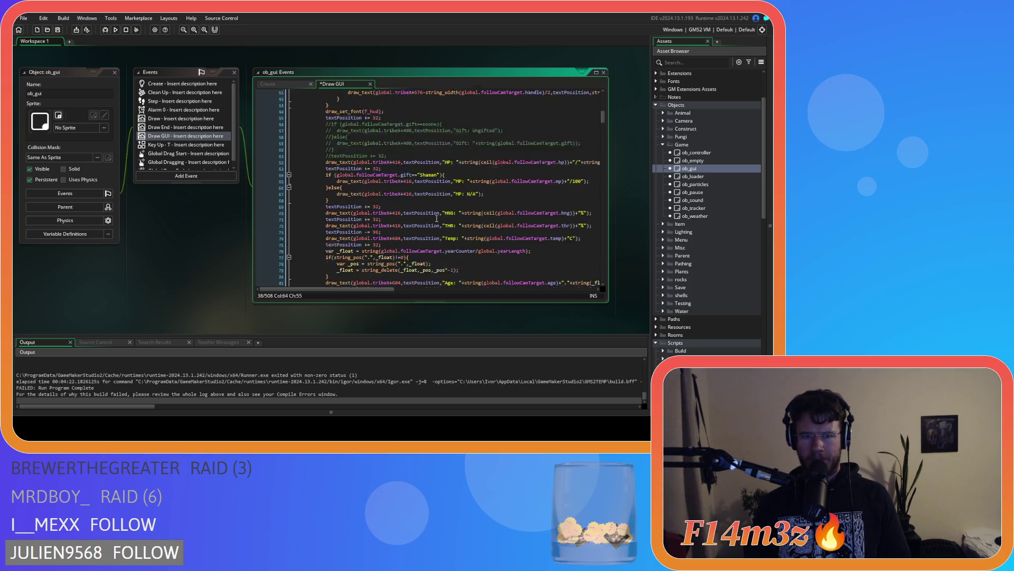
scroll(437, 219, "up", 12)
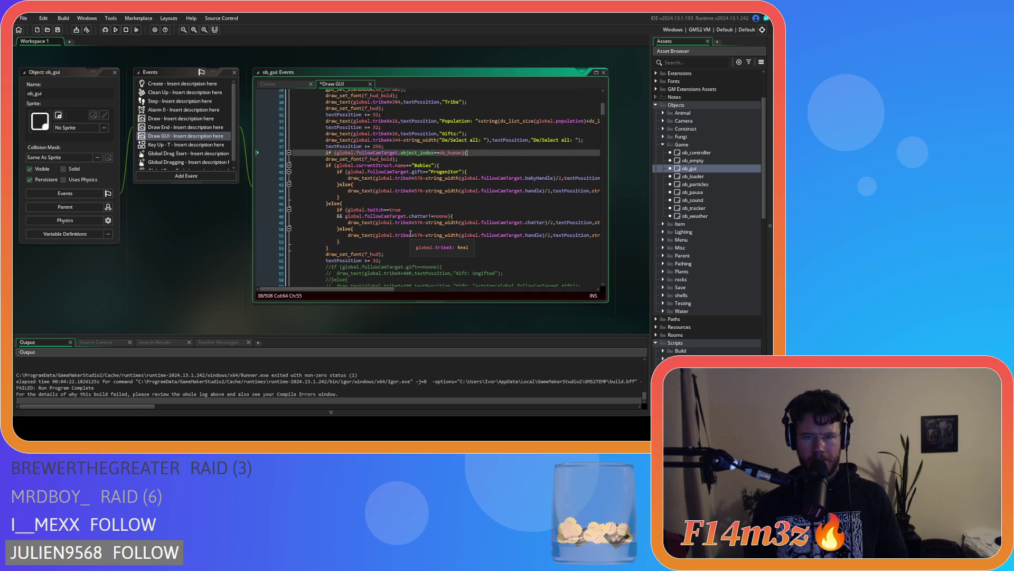
scroll(411, 233, "down", 9)
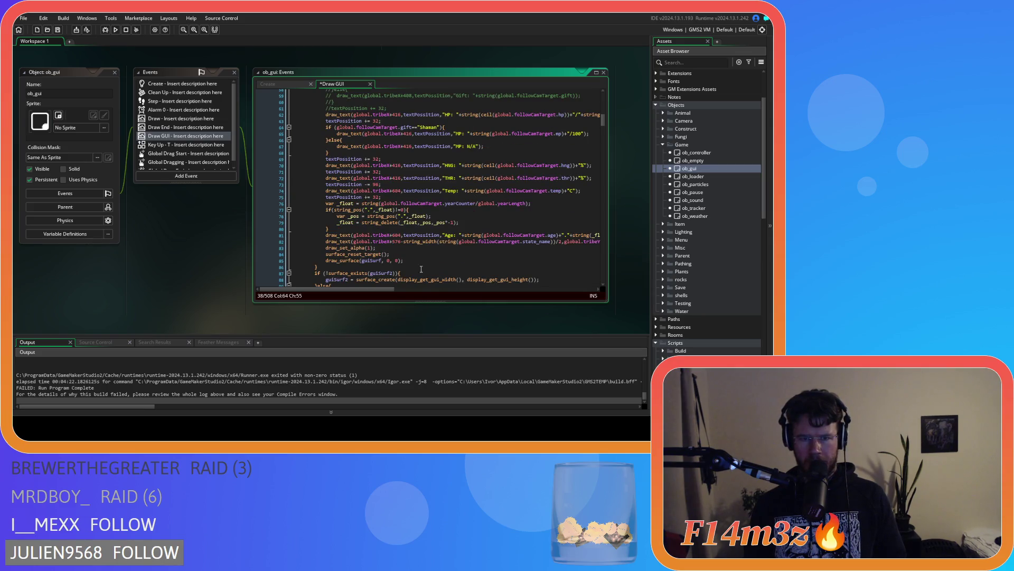
left_click_drag(397, 290, 474, 291)
mouse_move(542, 248)
left_mouse_down()
mouse_move(394, 199)
mouse_move(355, 199)
mouse_move(351, 143)
left_mouse_up()
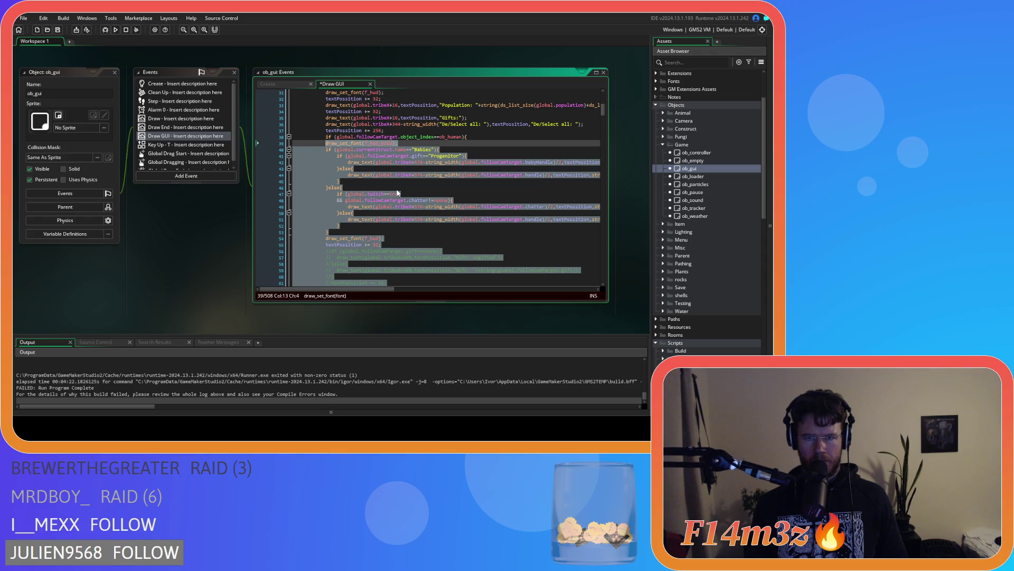
key("Tab")
scroll(465, 206, "down", 9)
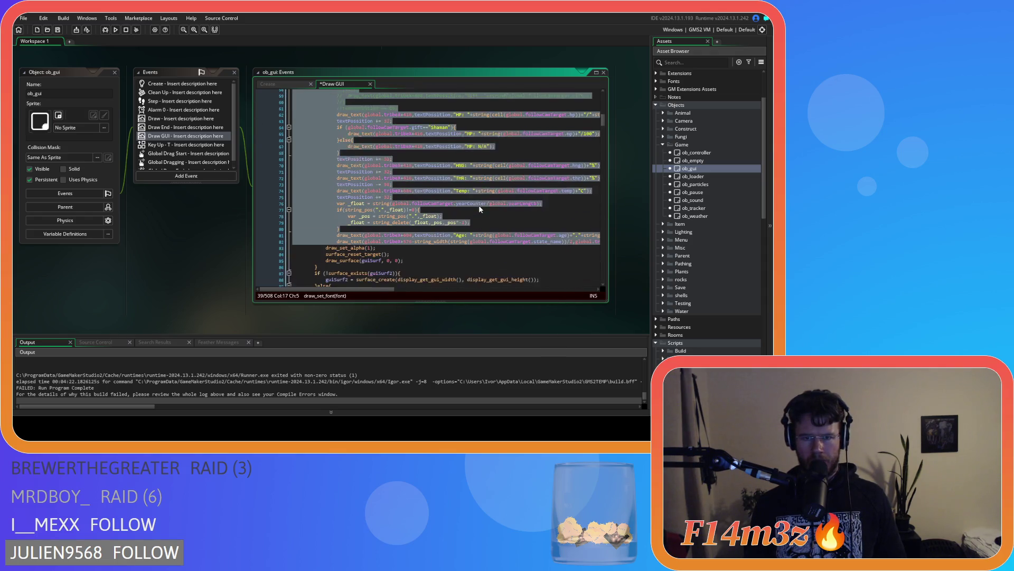
scroll(479, 208, "down", 2)
left_click_drag(379, 290, 441, 290)
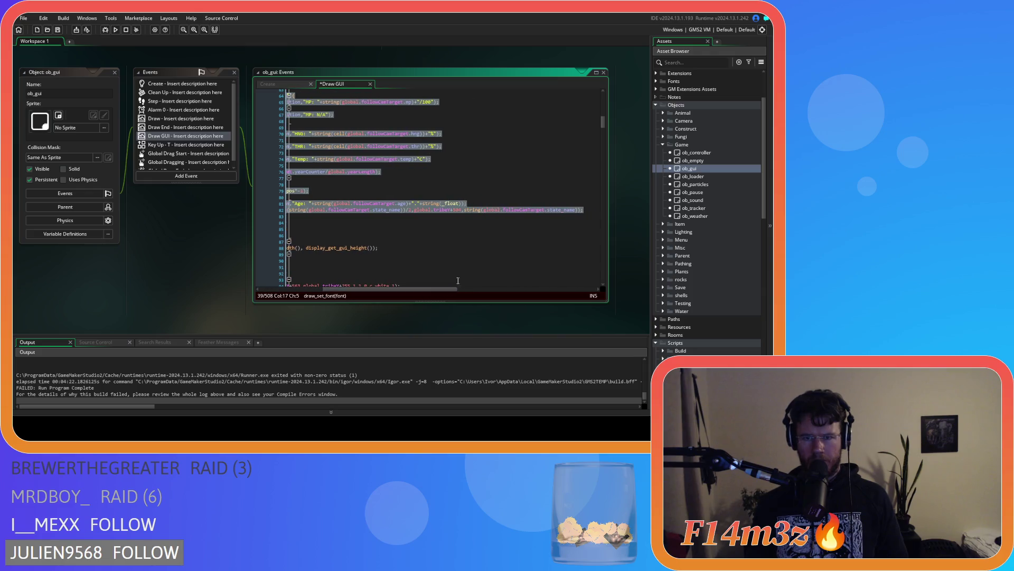
left_click(587, 210)
key("Return")
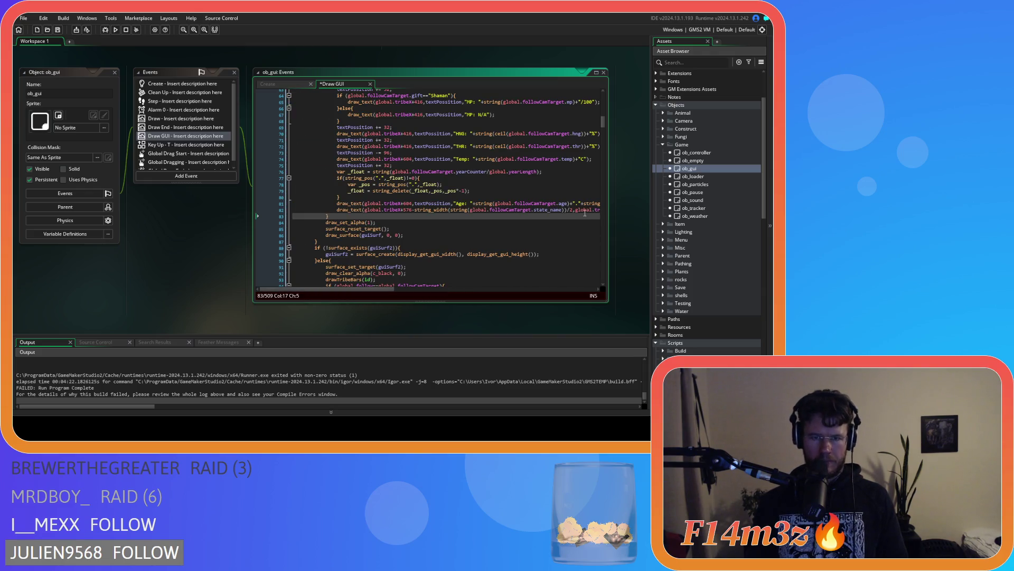
key("ctrl+s")
scroll(410, 224, "down", 5)
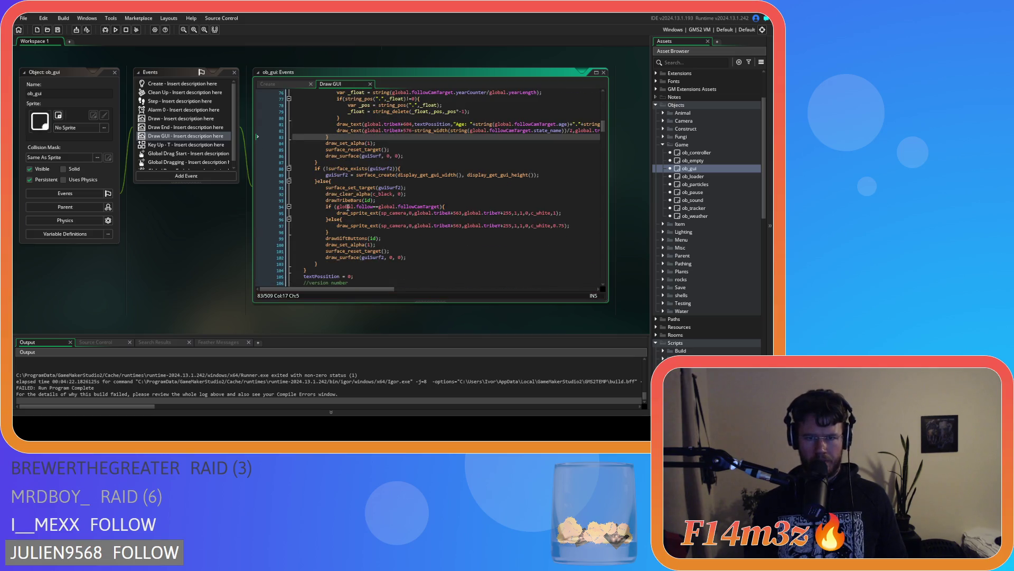
left_click(329, 207)
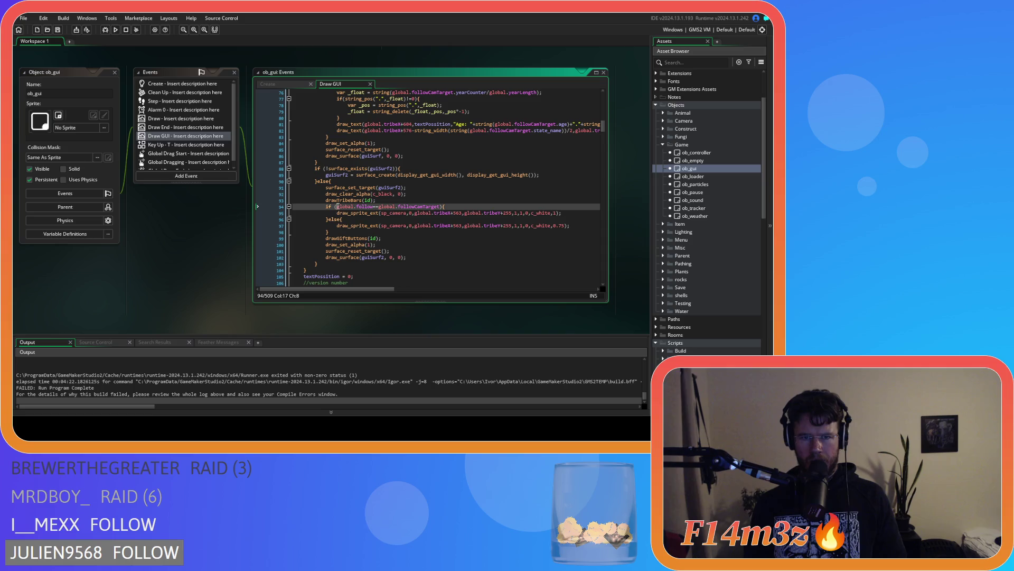
mouse_move(362, 221)
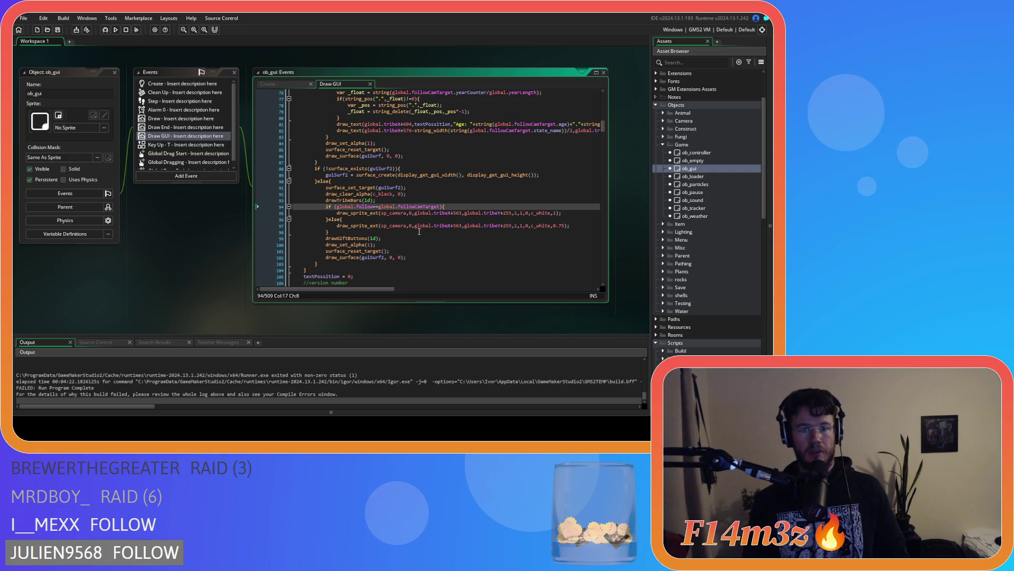
key("Right")
scroll(395, 240, "up", 10)
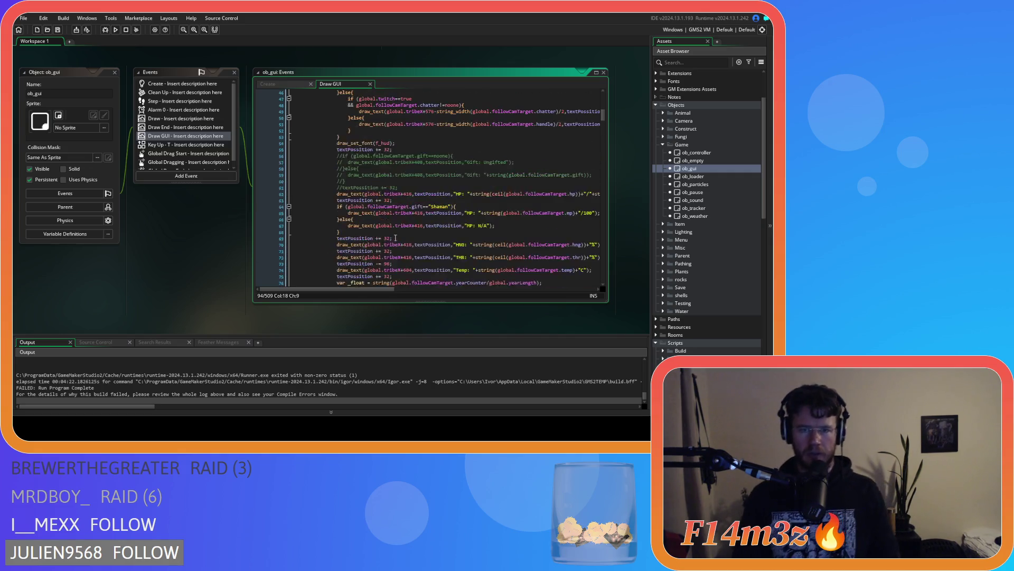
scroll(395, 240, "up", 7)
left_click(477, 169)
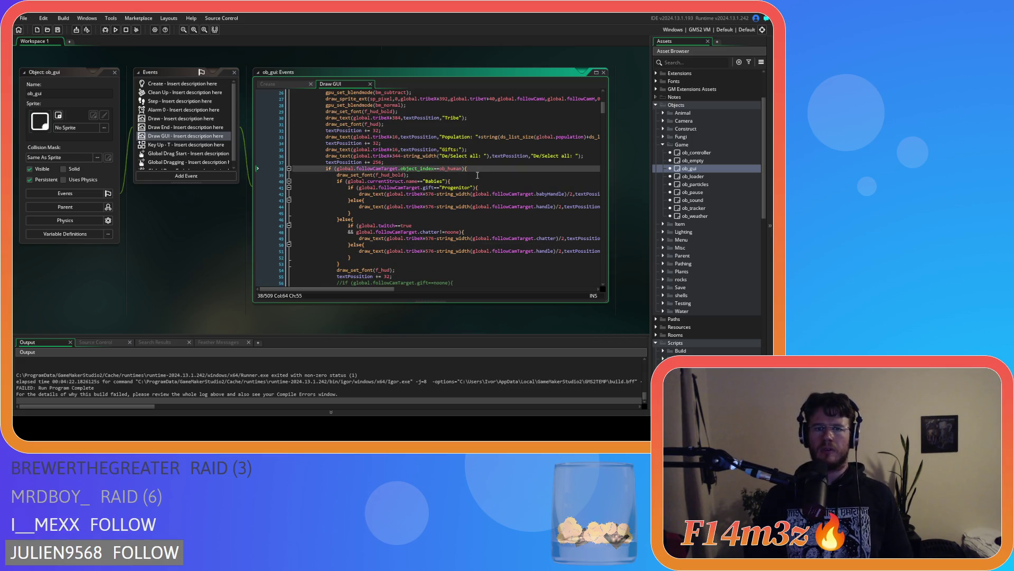
left_click(428, 238)
Build and run the game, quickload a save, return to the title menu and start a New Game
key("F5")
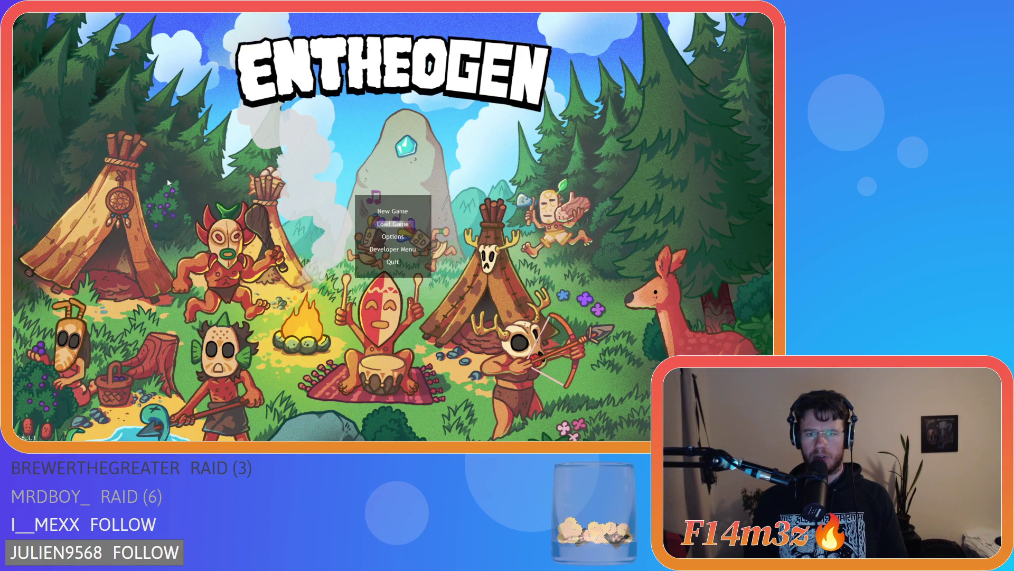
key("Return")
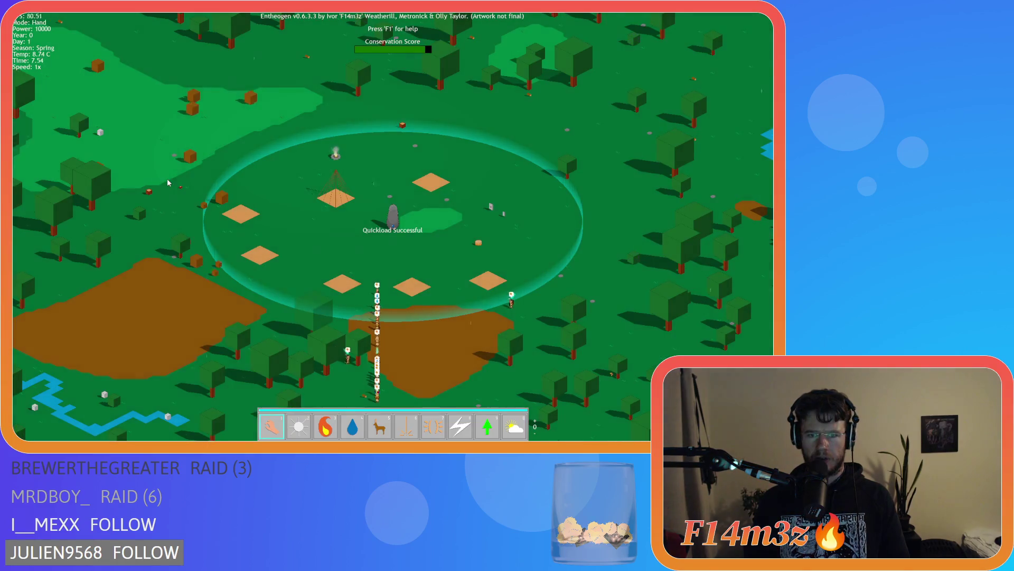
key("Escape")
key("Return")
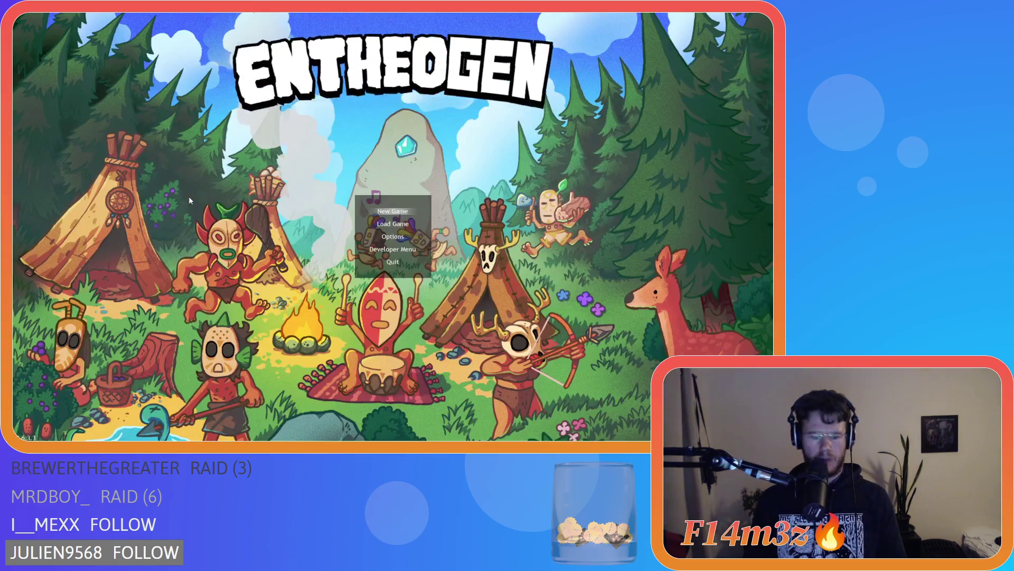
key("Return")
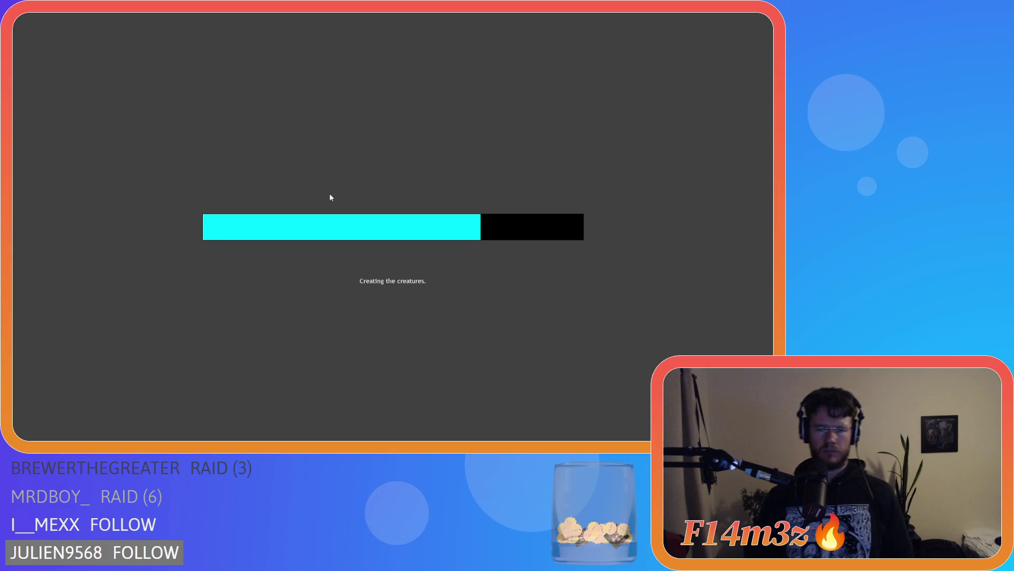
Smite every tribe member with the lightning power until Game Over, then quit the game
key("8")
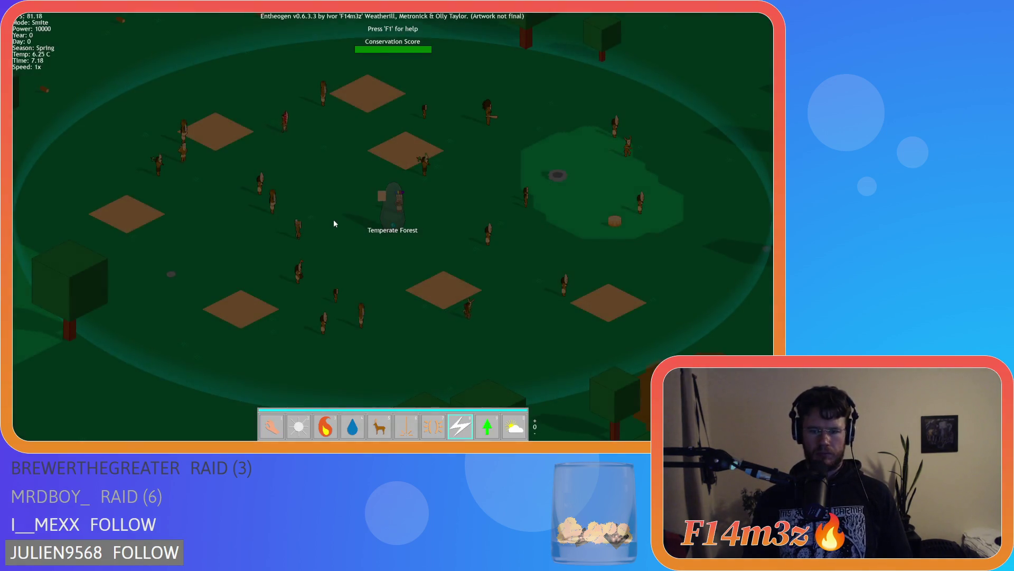
left_click(487, 297)
left_click(488, 238)
left_click(524, 195)
left_click(564, 288)
left_click(640, 211)
left_click(643, 161)
left_click(615, 134)
left_click(515, 151)
left_click(463, 144)
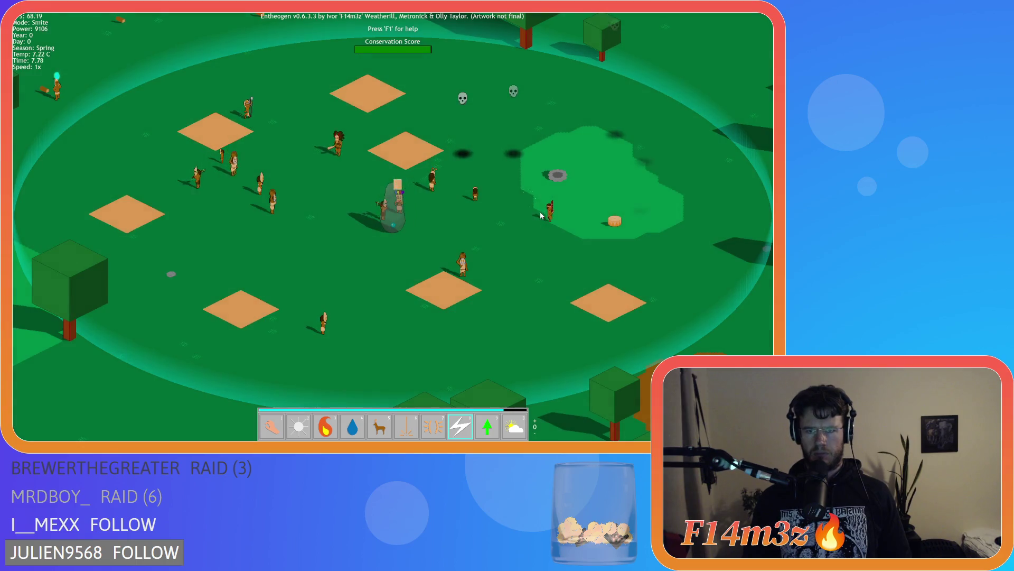
left_click(599, 217)
left_click(473, 158)
left_click(476, 194)
left_click(450, 214)
left_click(412, 227)
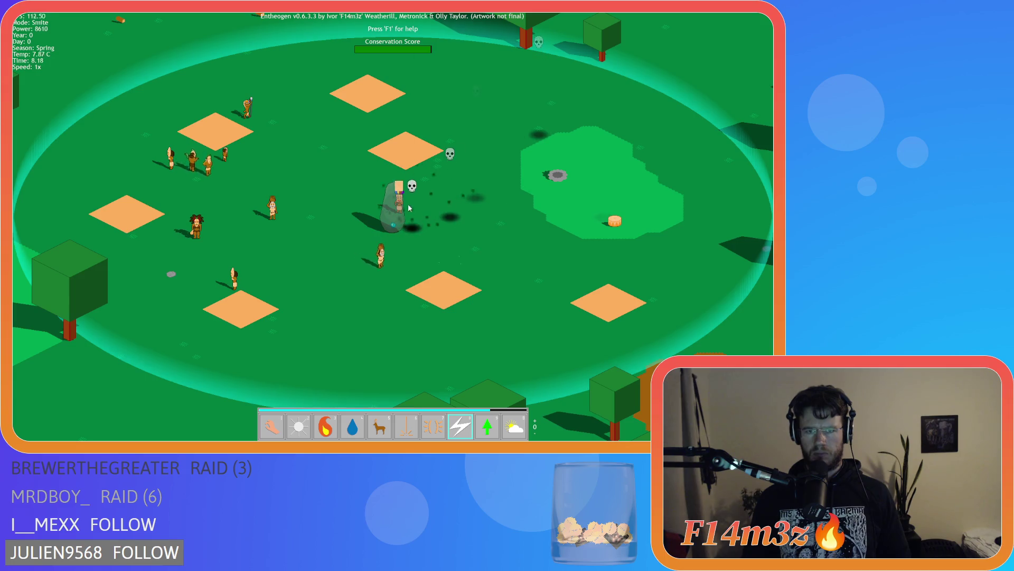
left_click(395, 224)
left_click(397, 293)
left_click(272, 209)
left_click(234, 279)
left_click(197, 226)
left_click(222, 182)
left_click(388, 171)
left_click(391, 158)
left_click(323, 144)
left_click(627, 134)
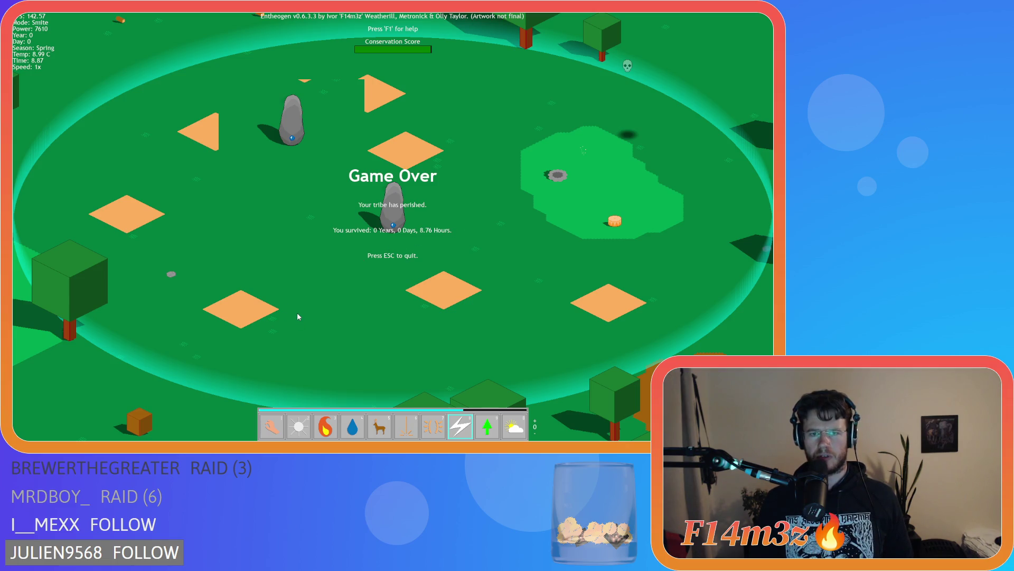
key("Escape")
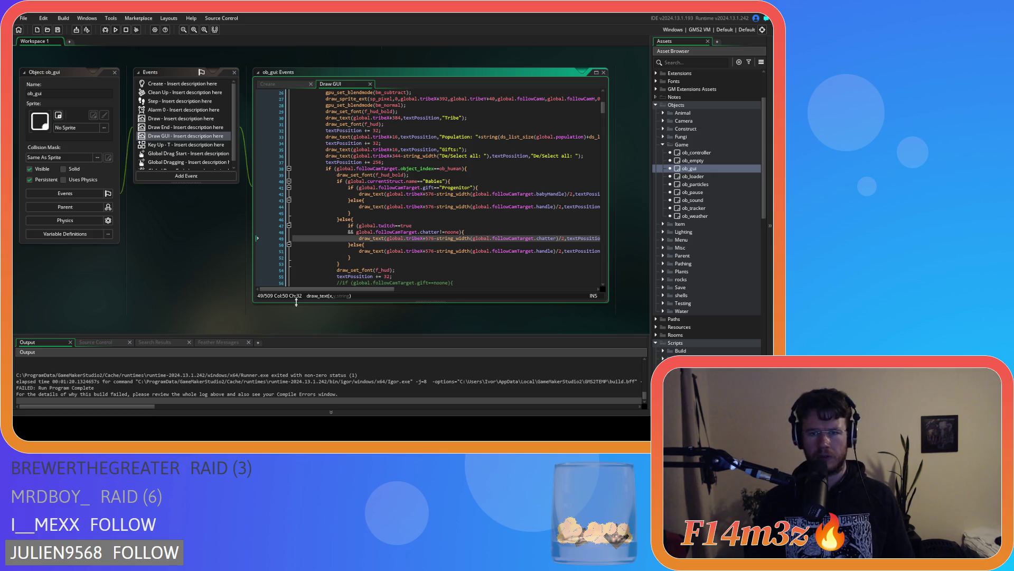
Locate the drawGiftButtons call on line 99 of Draw GUI and jump to its script definition
left_click(470, 193)
scroll(465, 222, "up", 2)
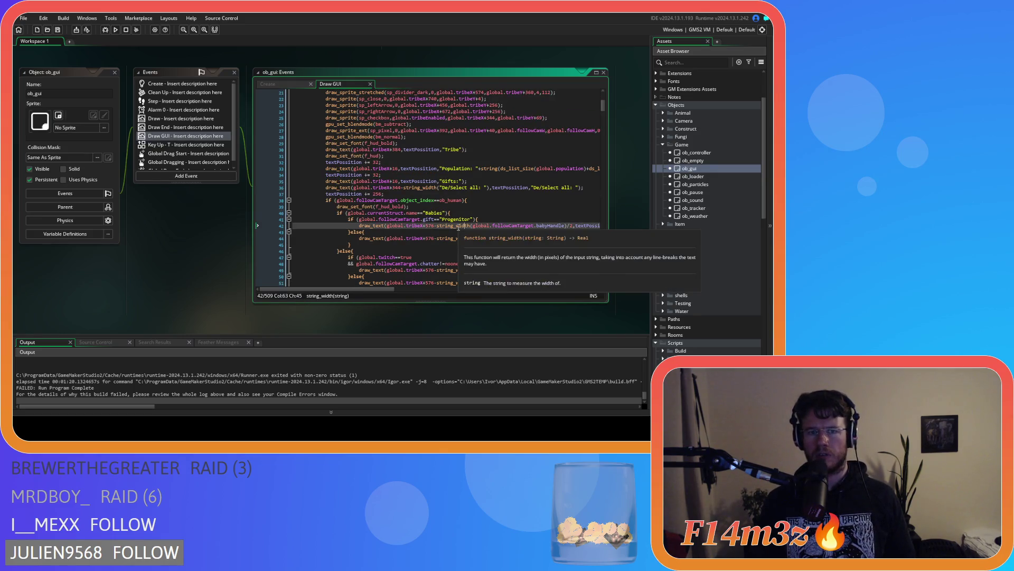
scroll(194, 378, "up", 5)
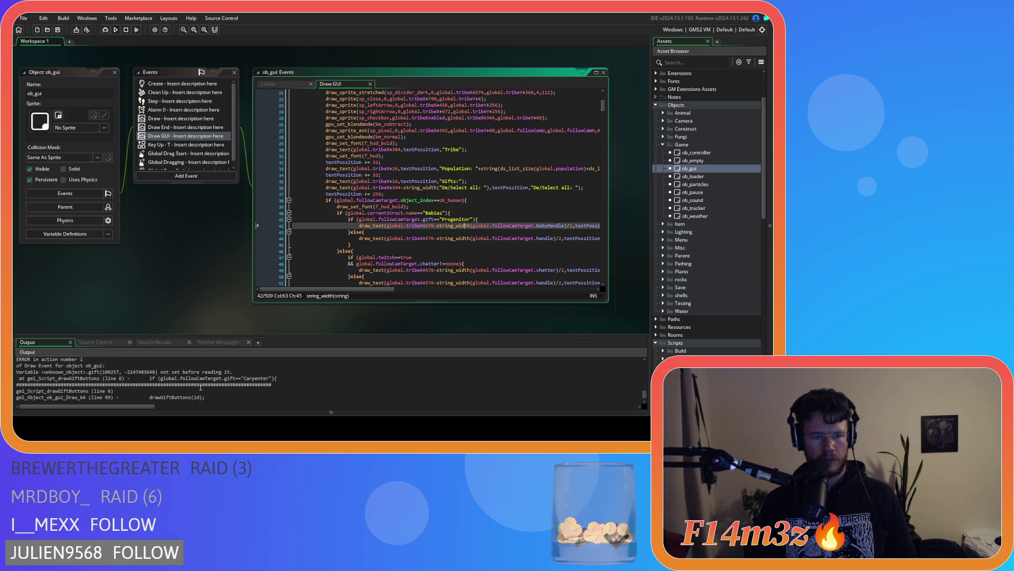
scroll(201, 387, "down", 1)
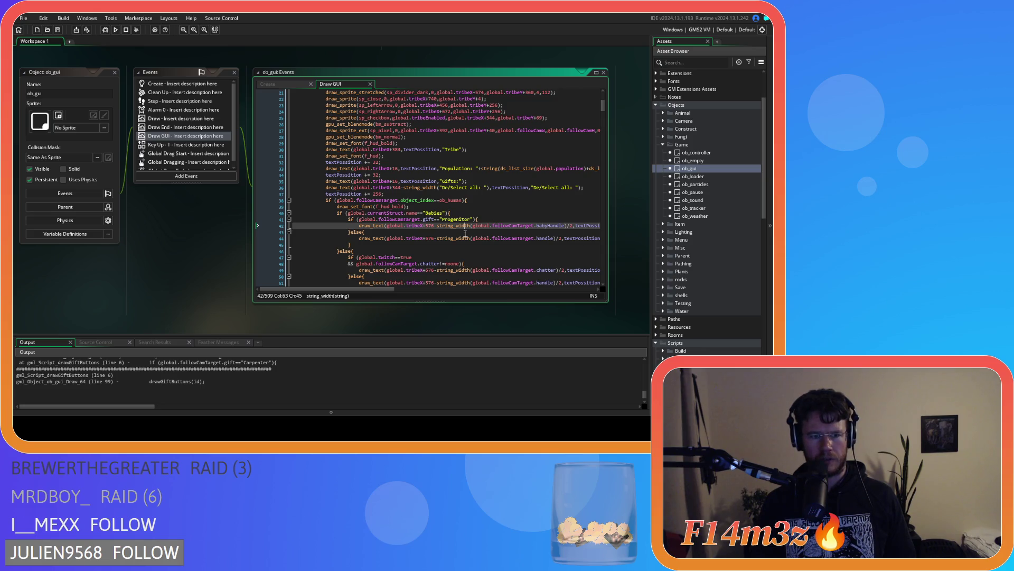
scroll(422, 216, "down", 3)
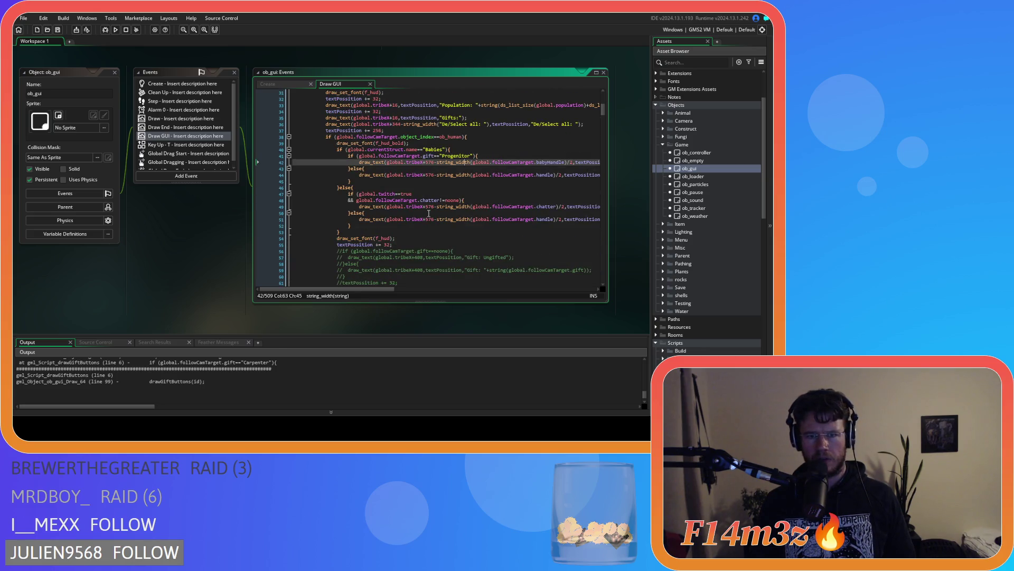
scroll(426, 220, "up", 6)
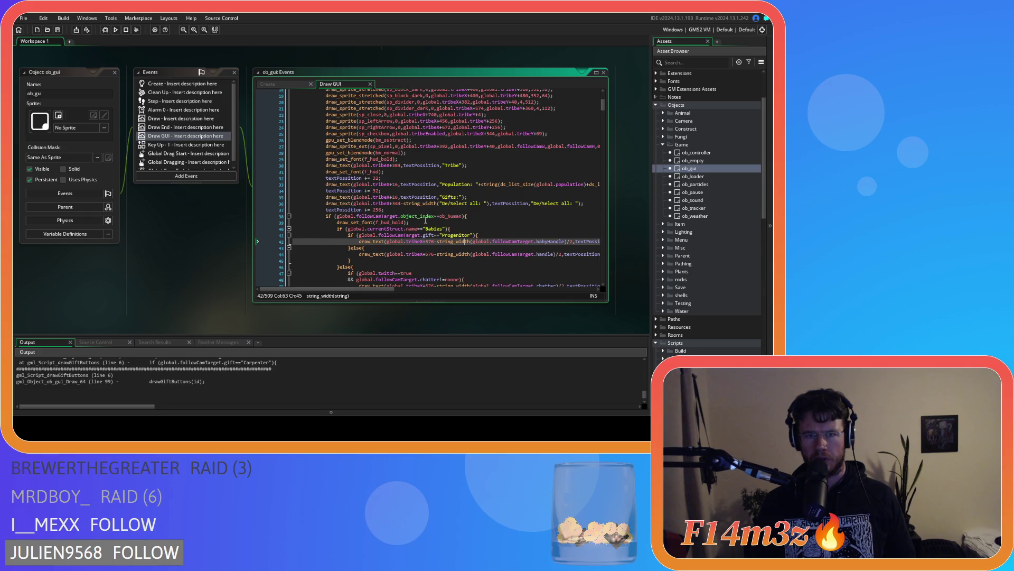
scroll(426, 220, "up", 2)
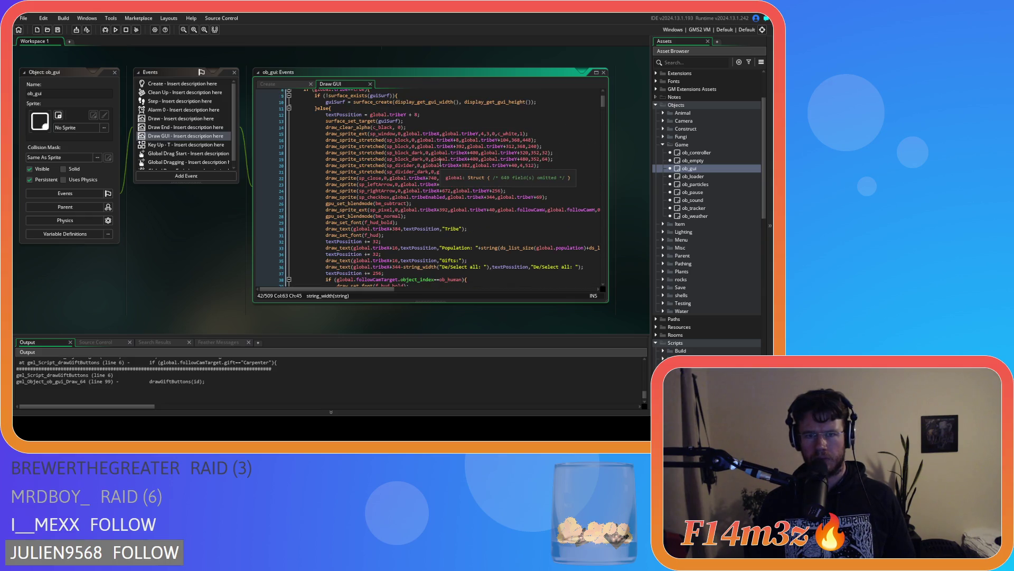
scroll(433, 168, "down", 15)
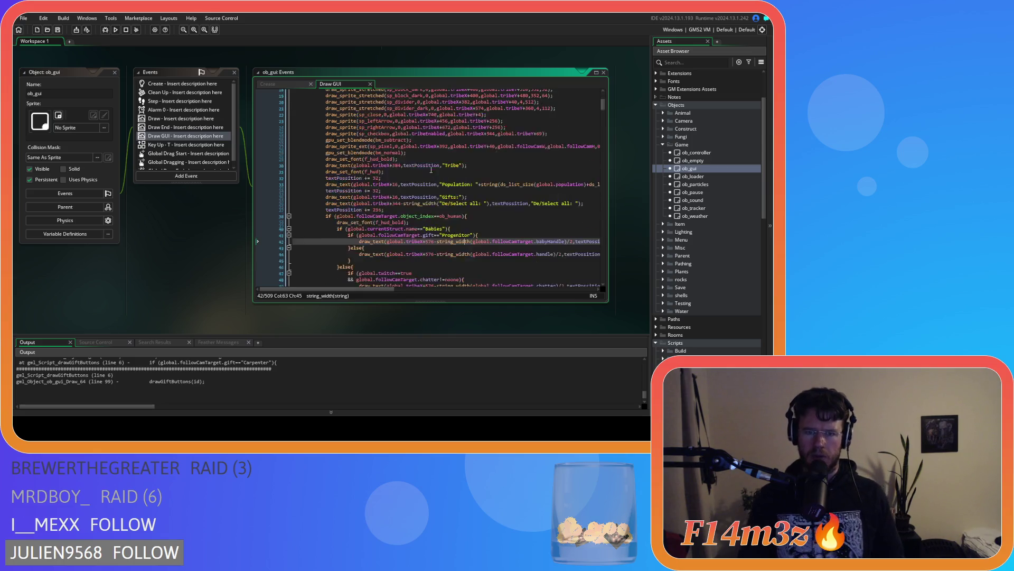
scroll(431, 169, "down", 8)
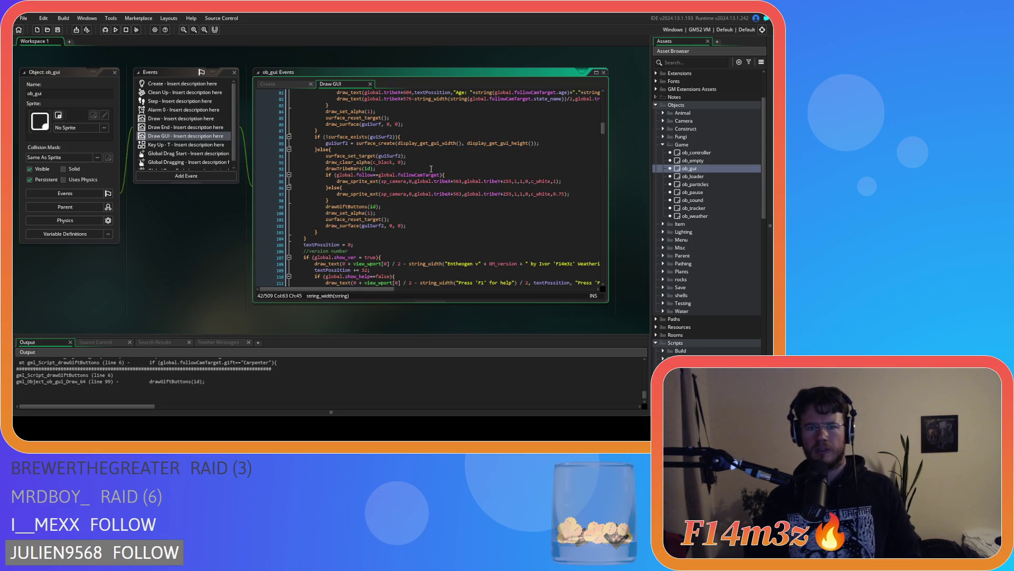
left_click(420, 213)
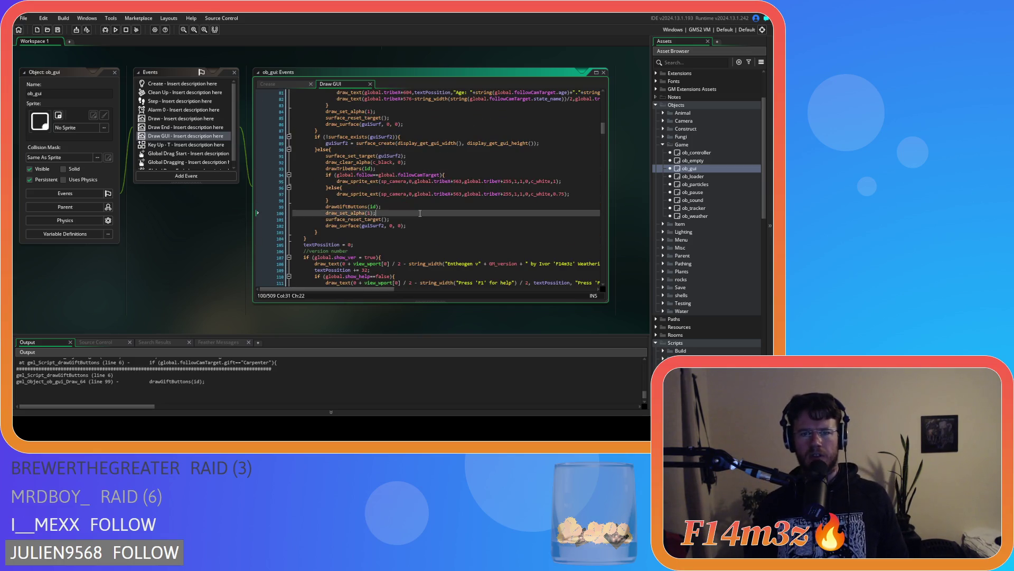
left_click(372, 207)
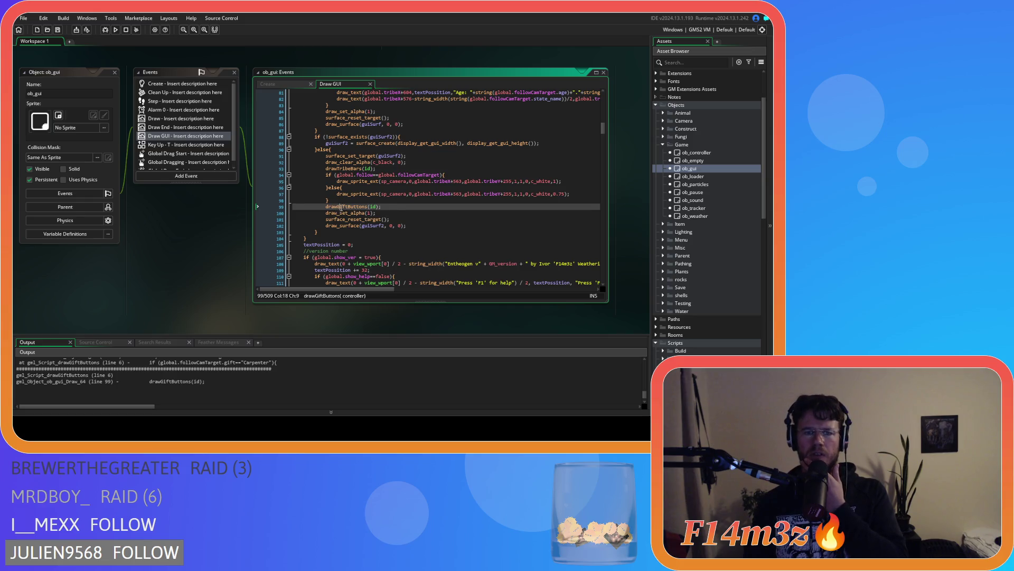
key("F12")
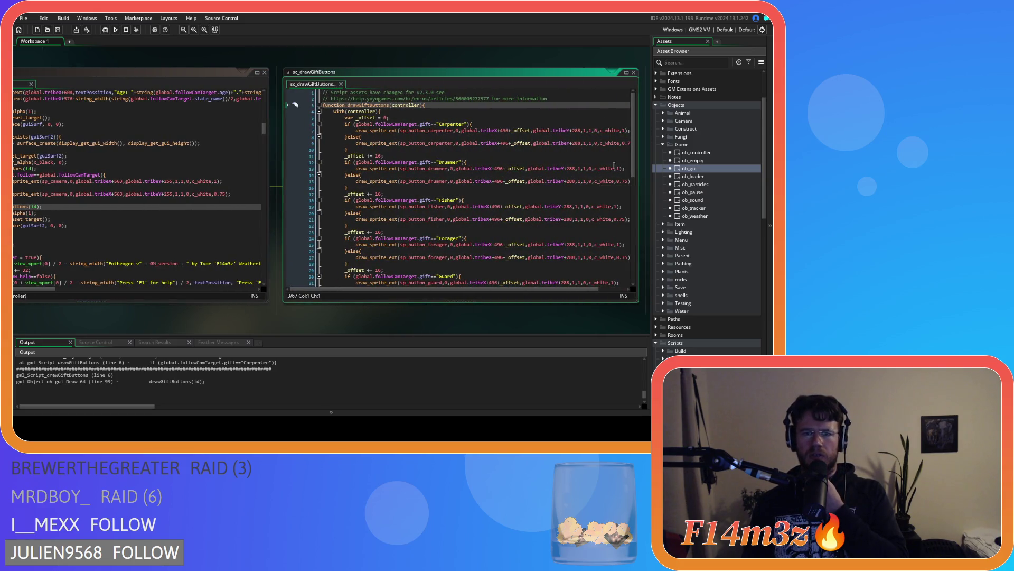
scroll(631, 148, "down", 10)
scroll(618, 156, "up", 7)
scroll(614, 159, "up", 3)
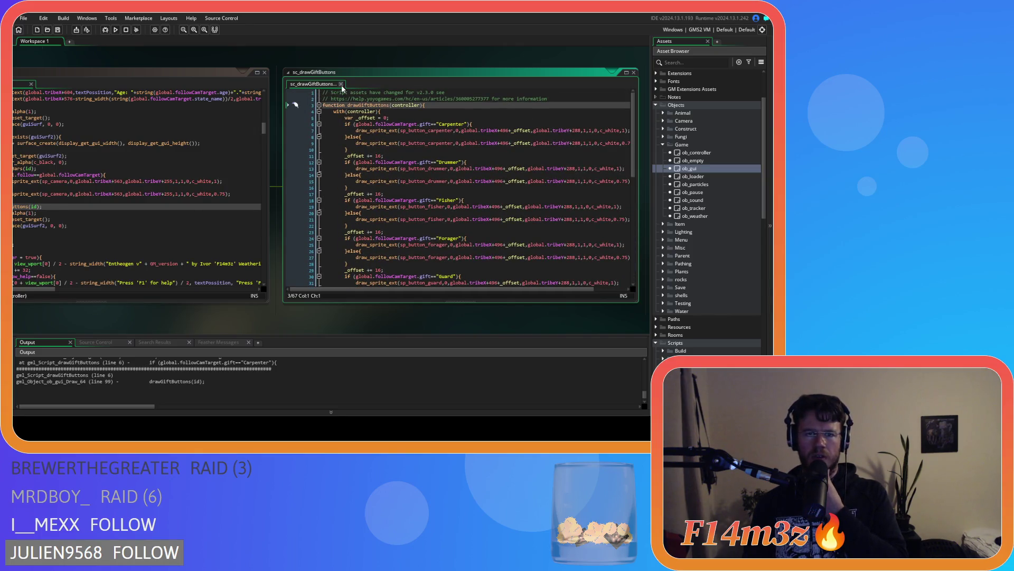
left_click(340, 84)
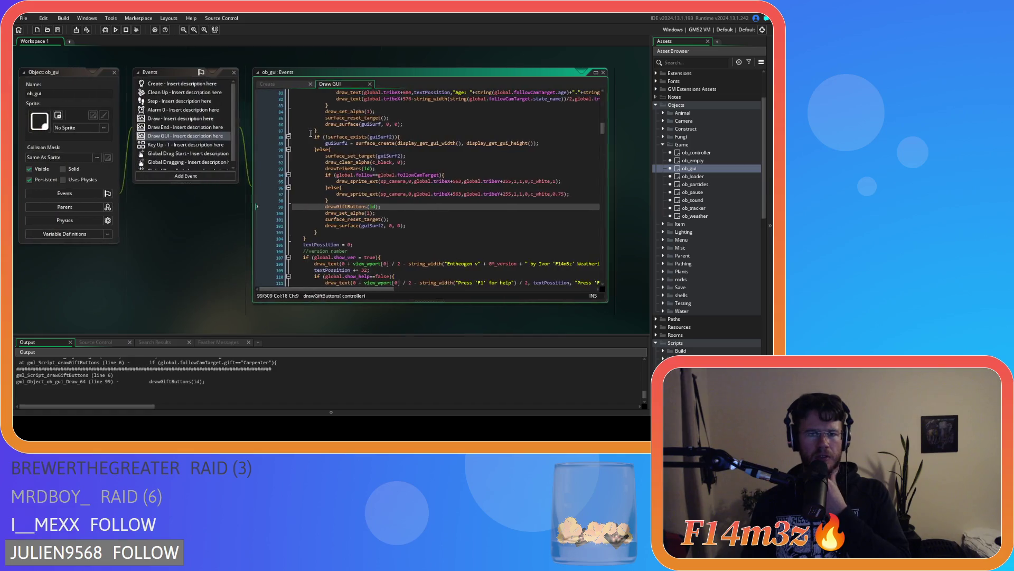
middle_click(345, 169)
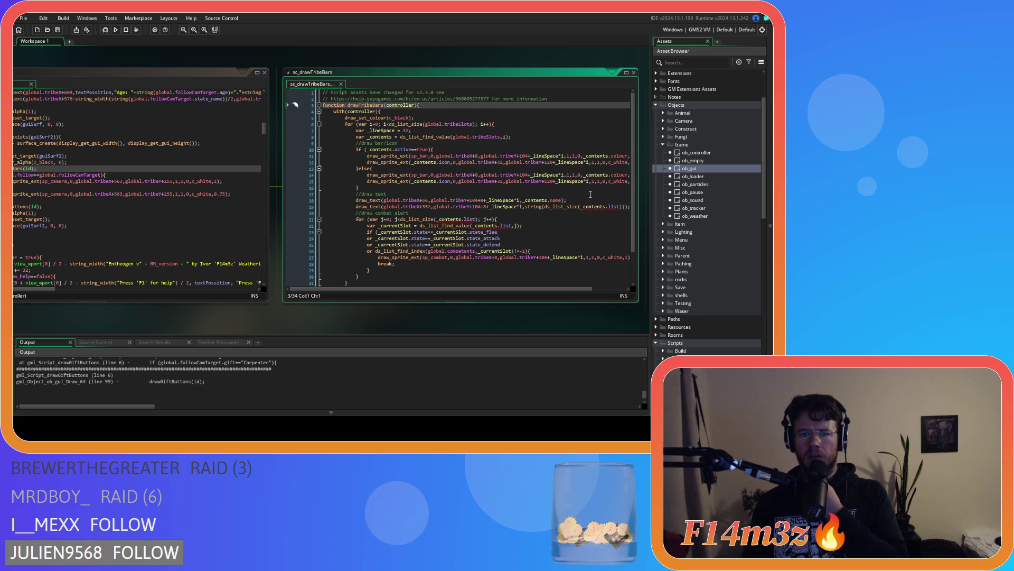
mouse_move(549, 289)
left_mouse_down()
mouse_move(590, 290)
mouse_move(504, 284)
left_mouse_up()
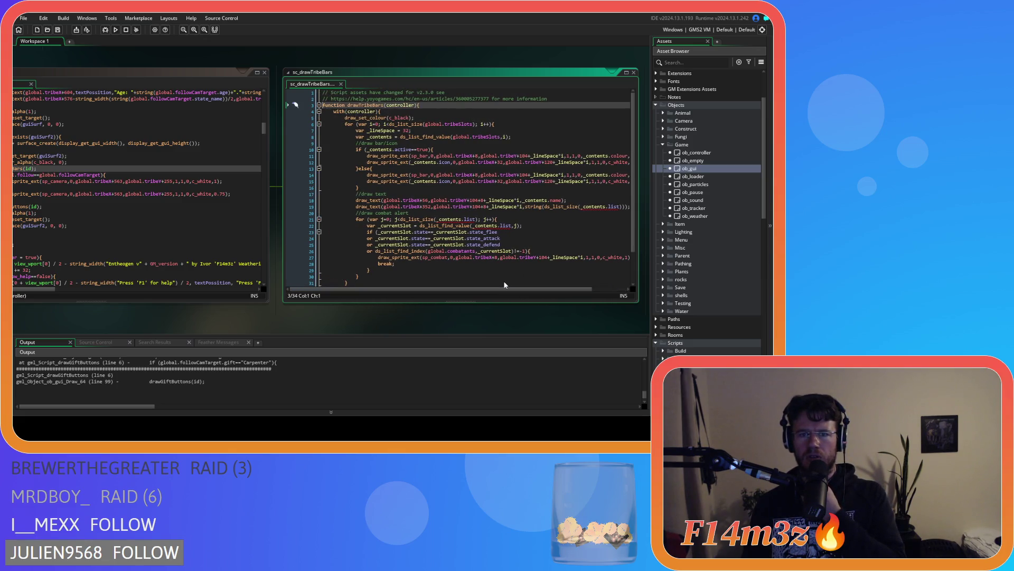
left_click(341, 84)
middle_click(114, 206)
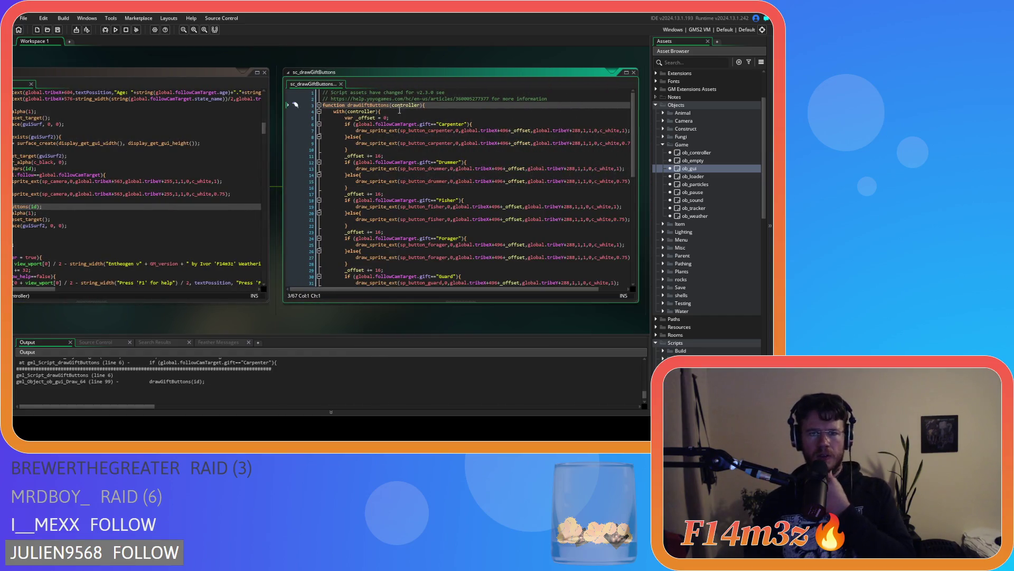
left_click(404, 111)
Fill line 5's empty if with the copied gift comparison, changed to object_index==ob_human
key("Return")
type("if ()")
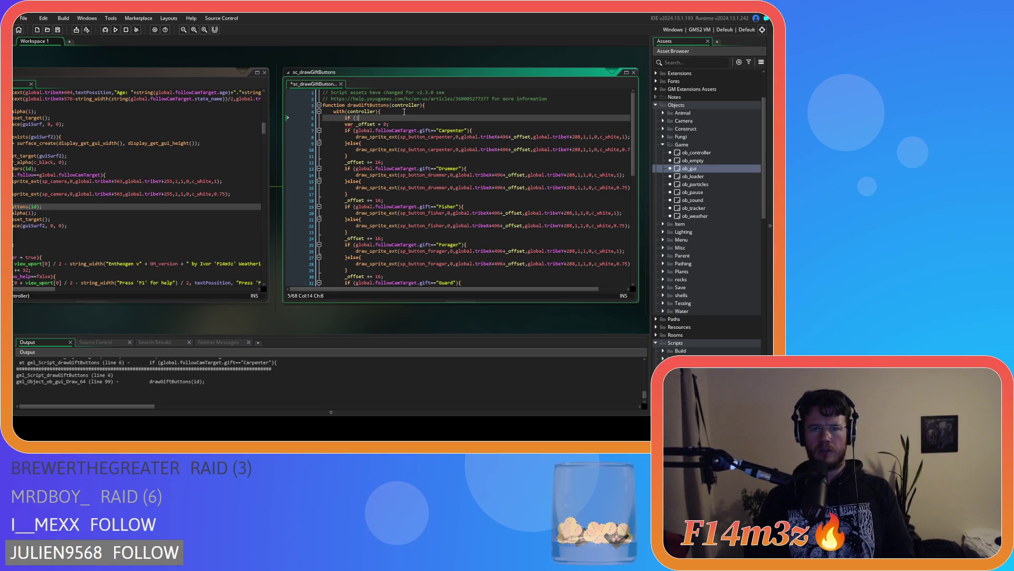
key("Left")
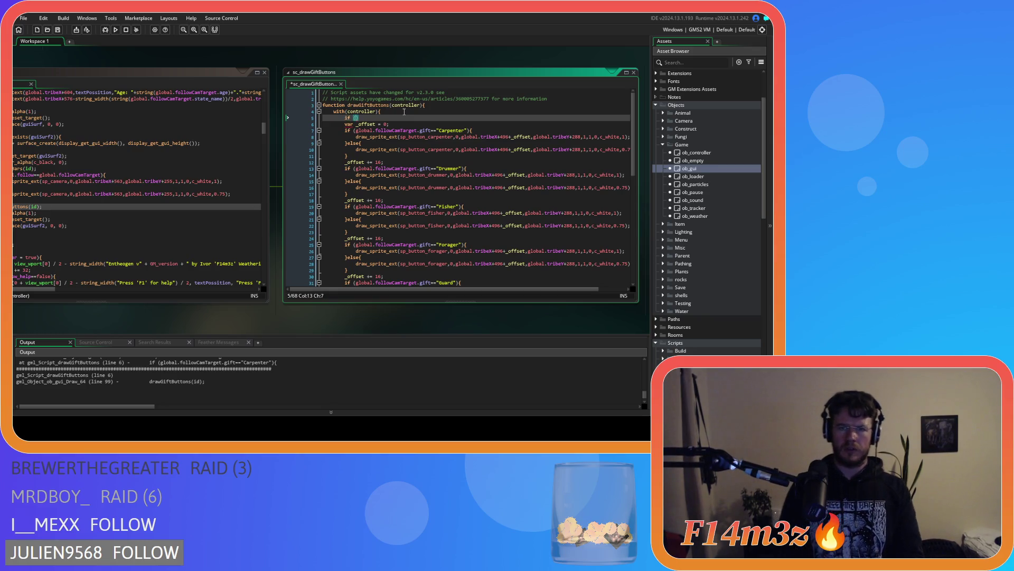
left_click(433, 130)
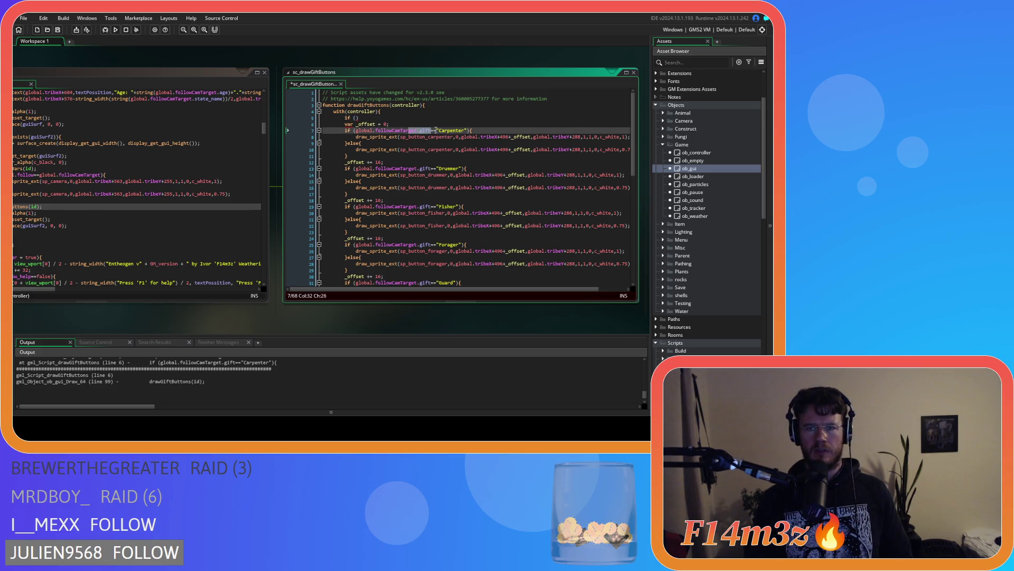
mouse_move(428, 130)
left_mouse_down()
mouse_move(438, 131)
mouse_move(361, 131)
left_mouse_up()
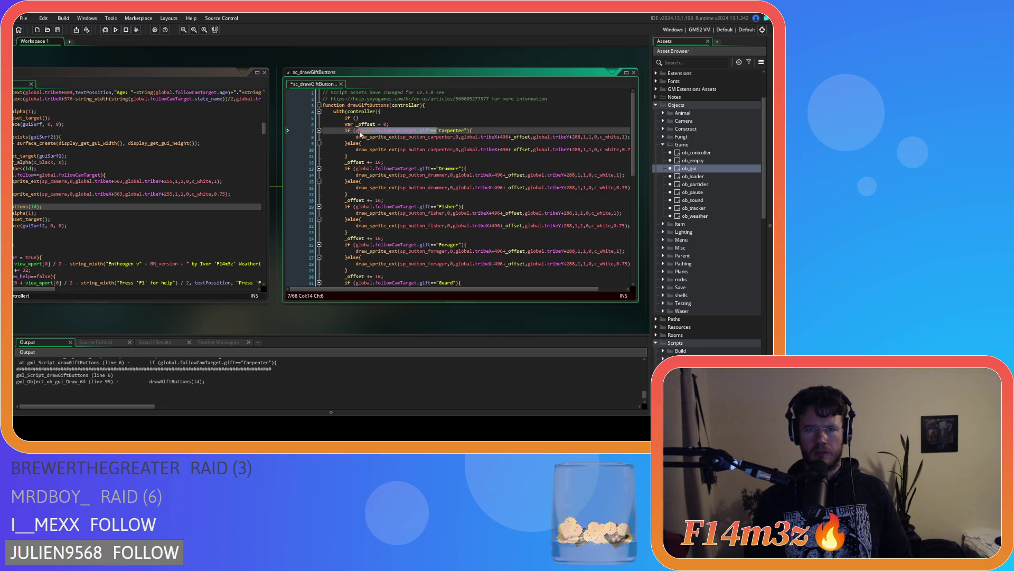
key("ctrl+c")
key("Up")
key("Up")
key("ctrl+v")
double_click(426, 118)
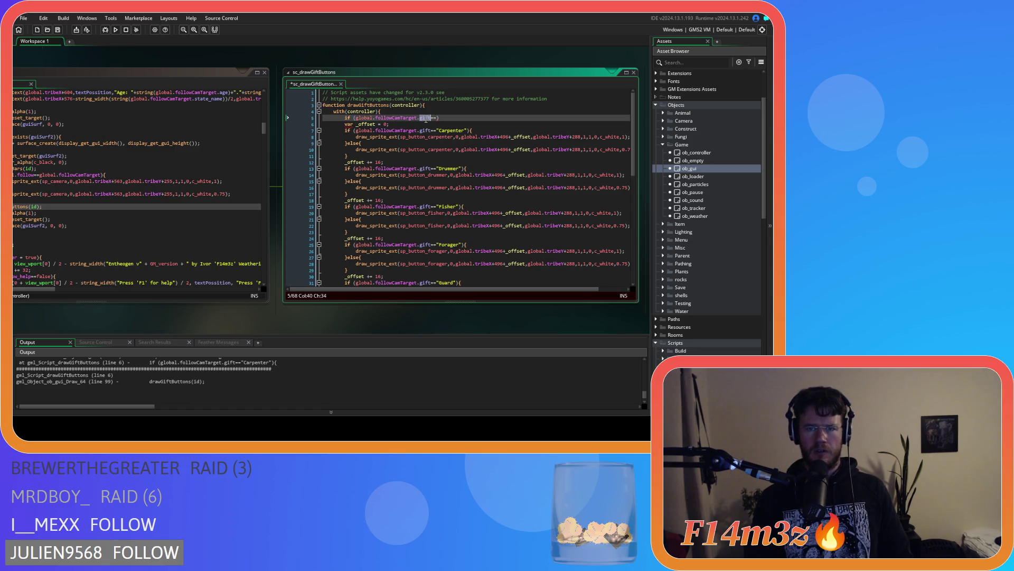
type("object_")
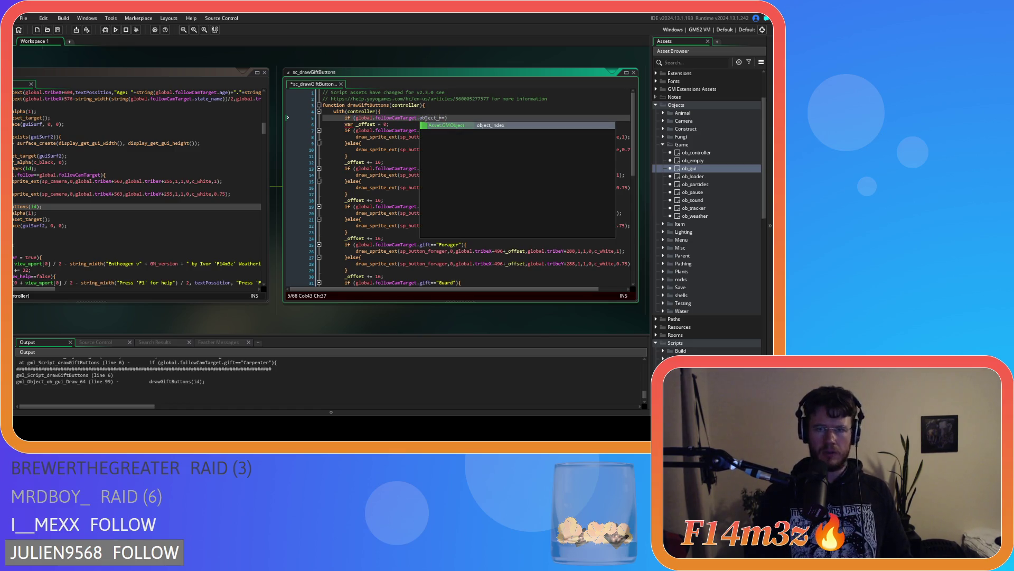
key("Return")
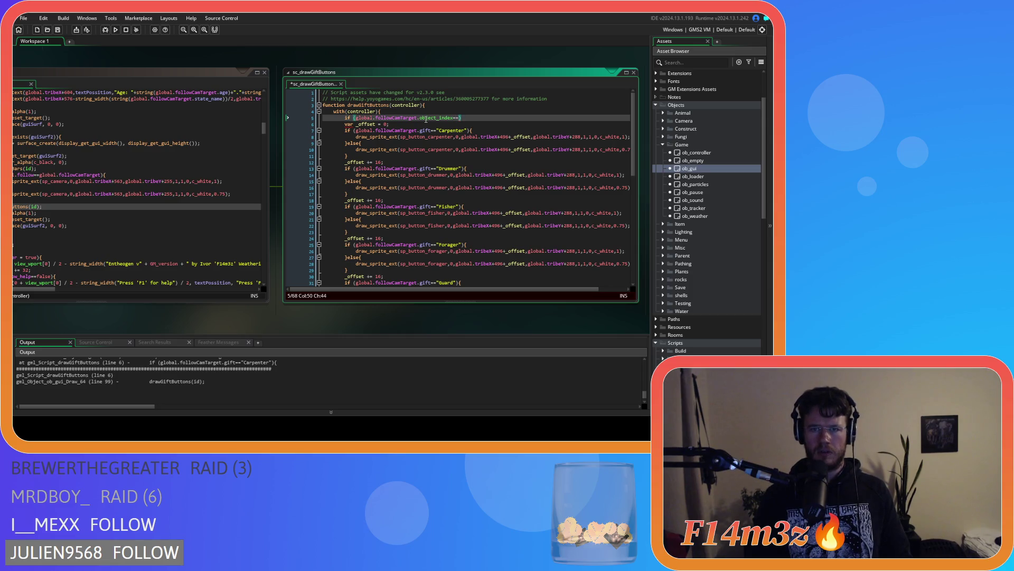
type("ob_human")
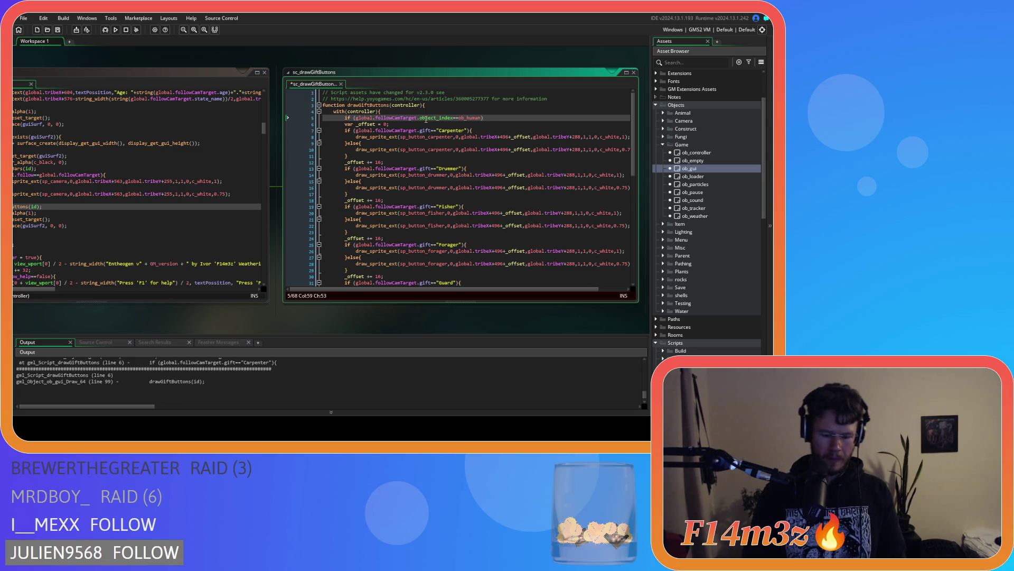
Indent the gift-button checks under the new condition, then build and run the game
scroll(446, 123, "down", 10)
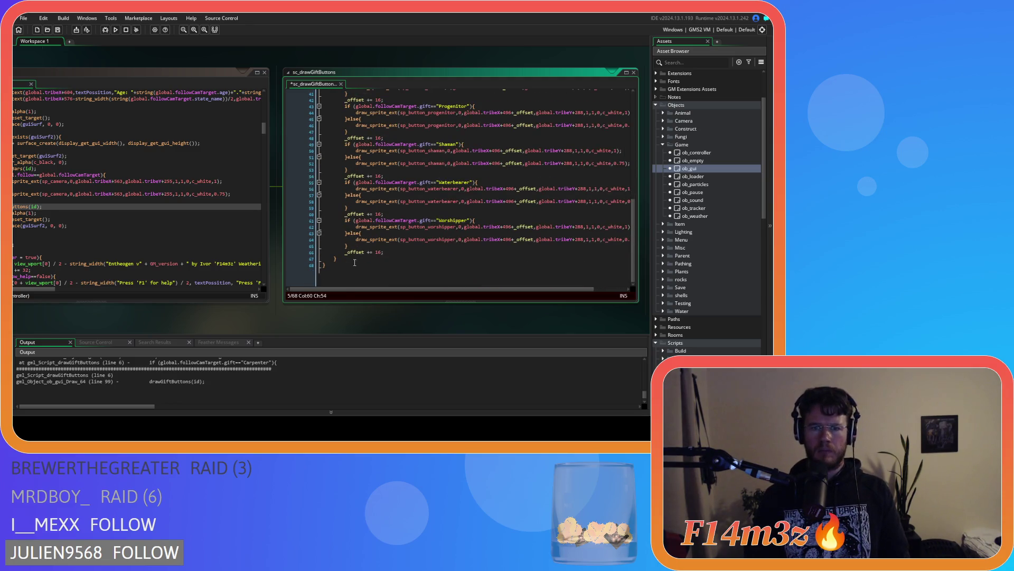
mouse_move(392, 253)
left_mouse_down()
mouse_move(350, 24)
mouse_move(338, 125)
left_mouse_up()
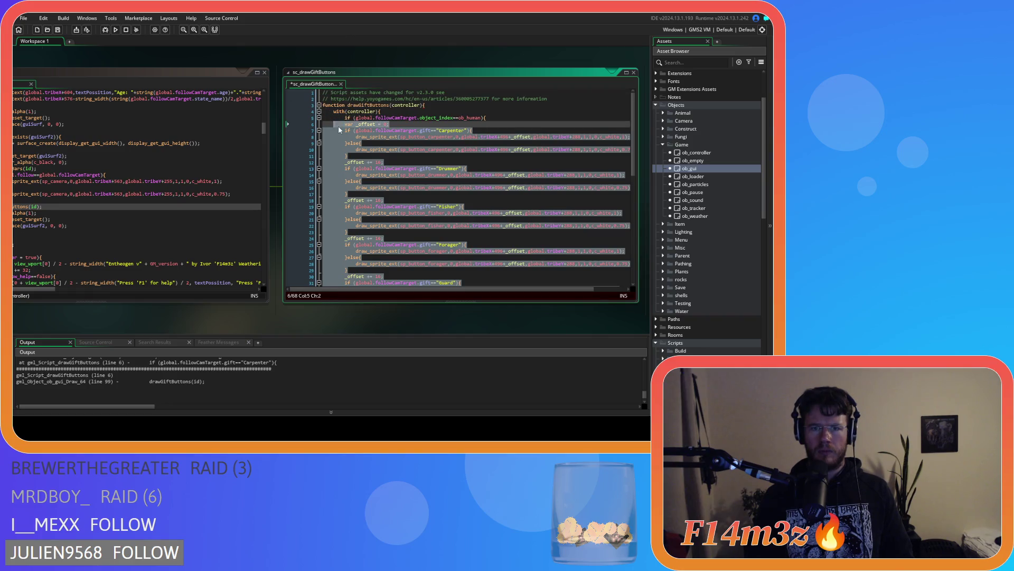
key("Tab")
scroll(410, 176, "down", 10)
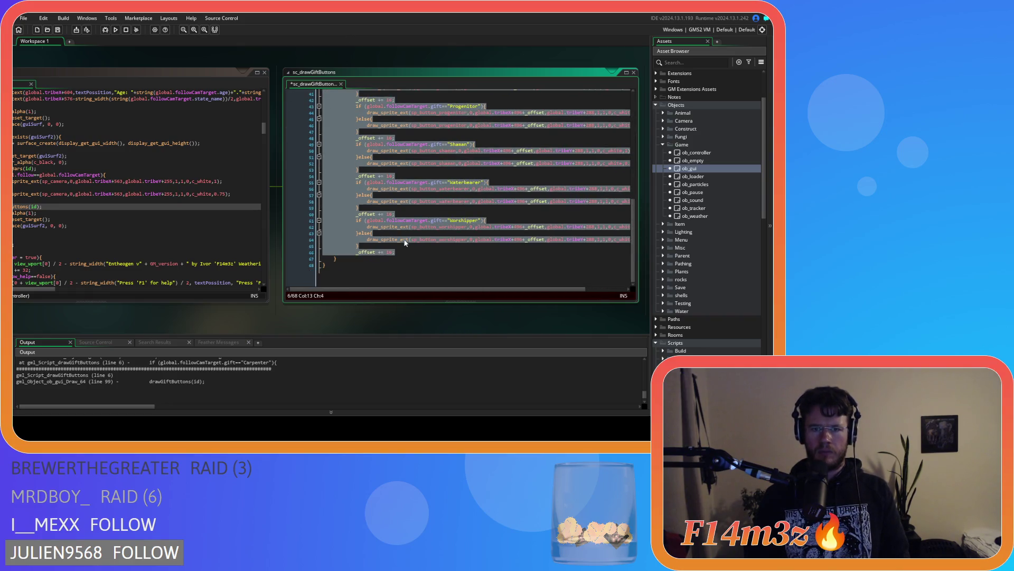
left_click(406, 252)
key("Return")
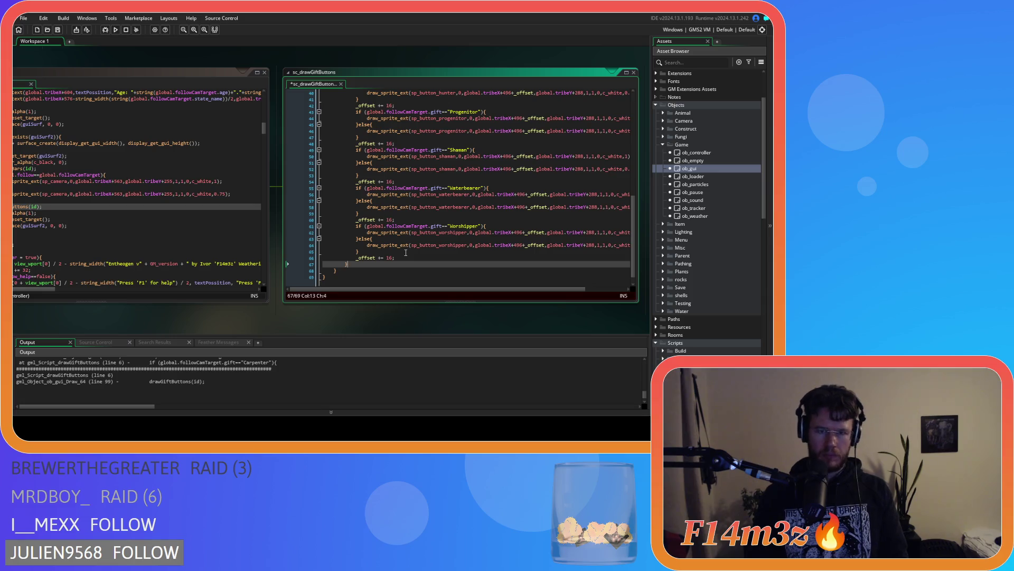
key("F5")
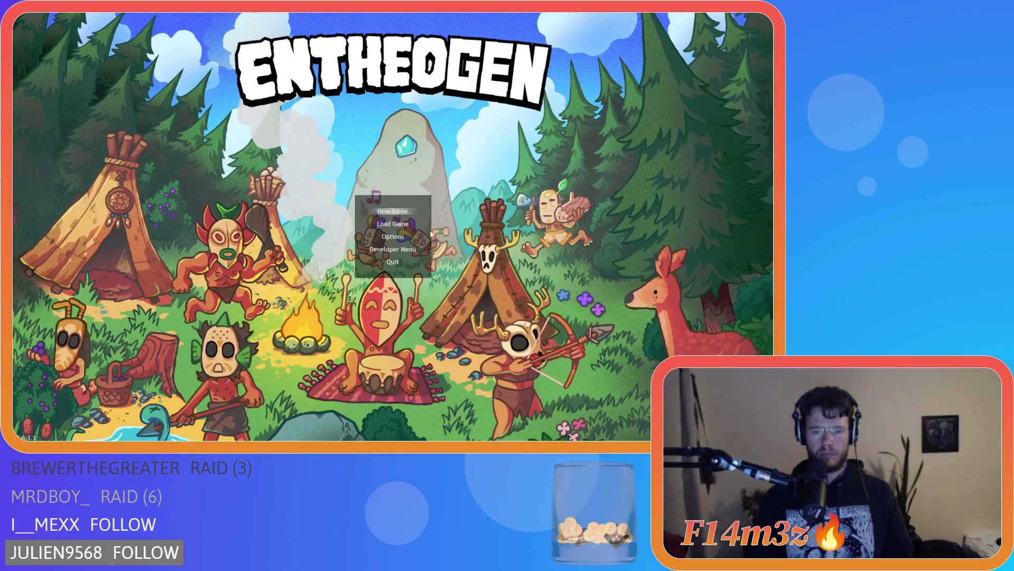
Choose New Game on the Entheogen title menu to begin generating a world
key("Return")
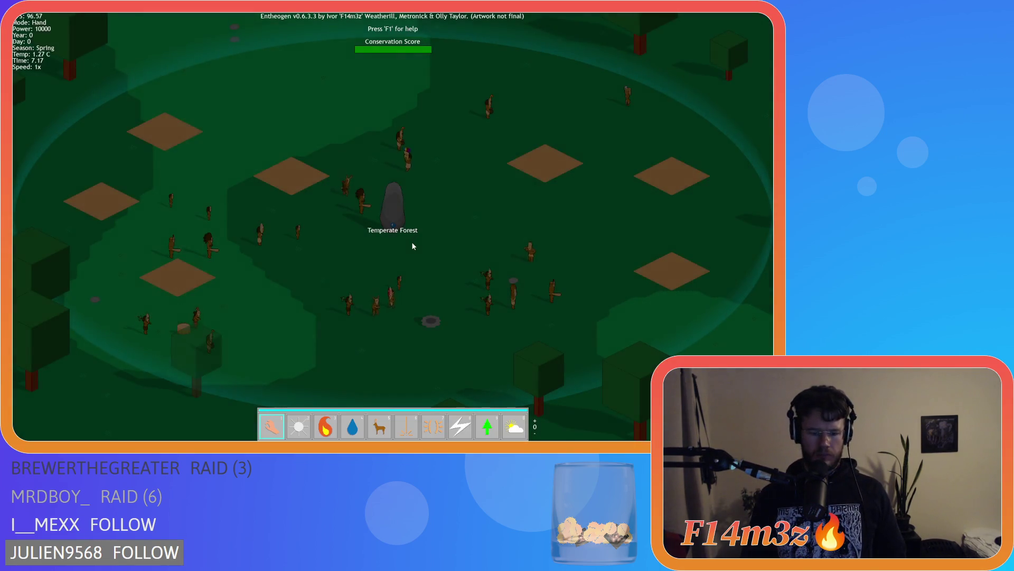
Select the lightning Smite power and strike down the first ten tribespeople
key("5")
key("8")
left_click(403, 287)
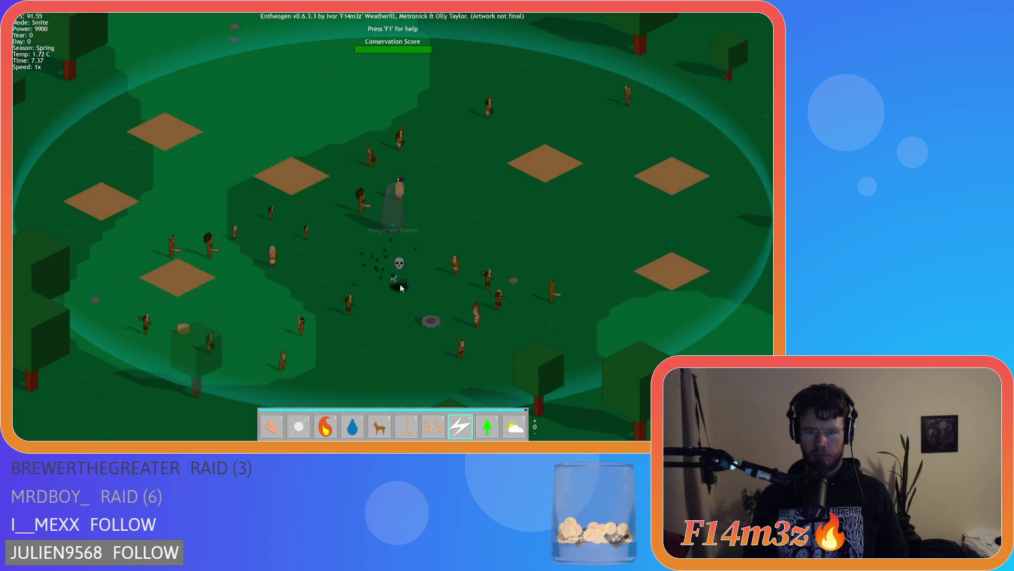
left_click(433, 282)
left_click(451, 307)
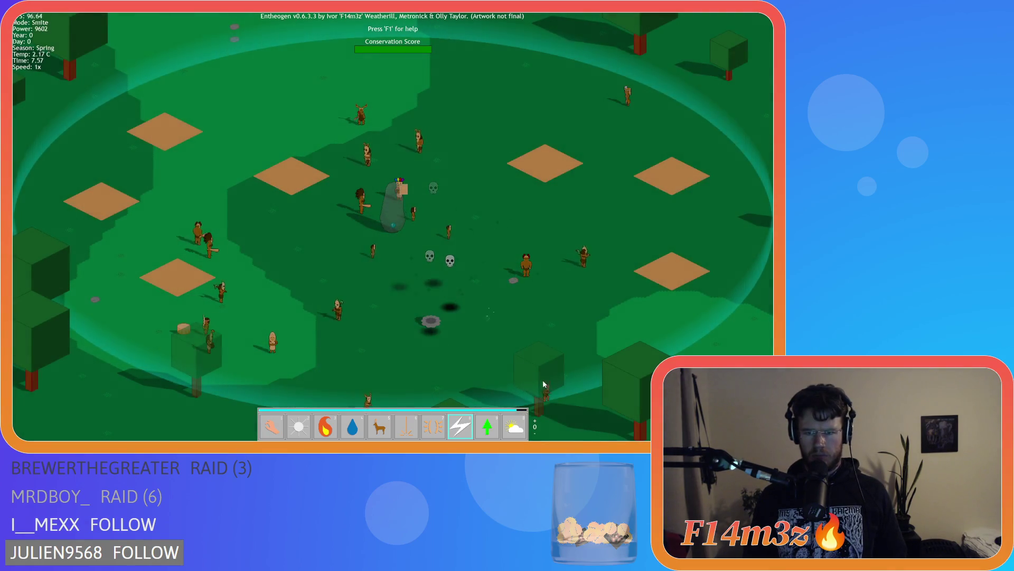
left_click(453, 341)
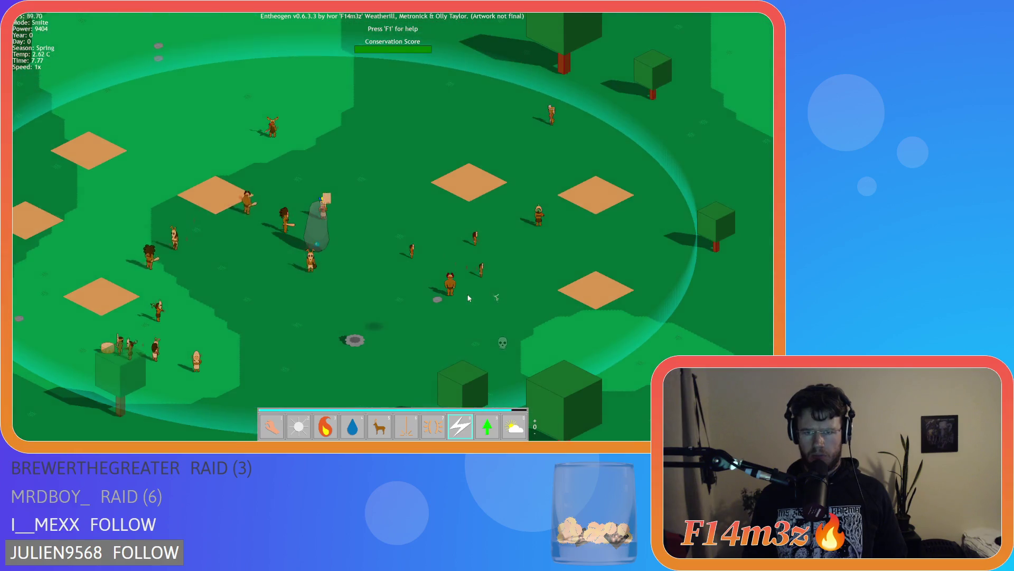
left_click(539, 272)
left_click(539, 222)
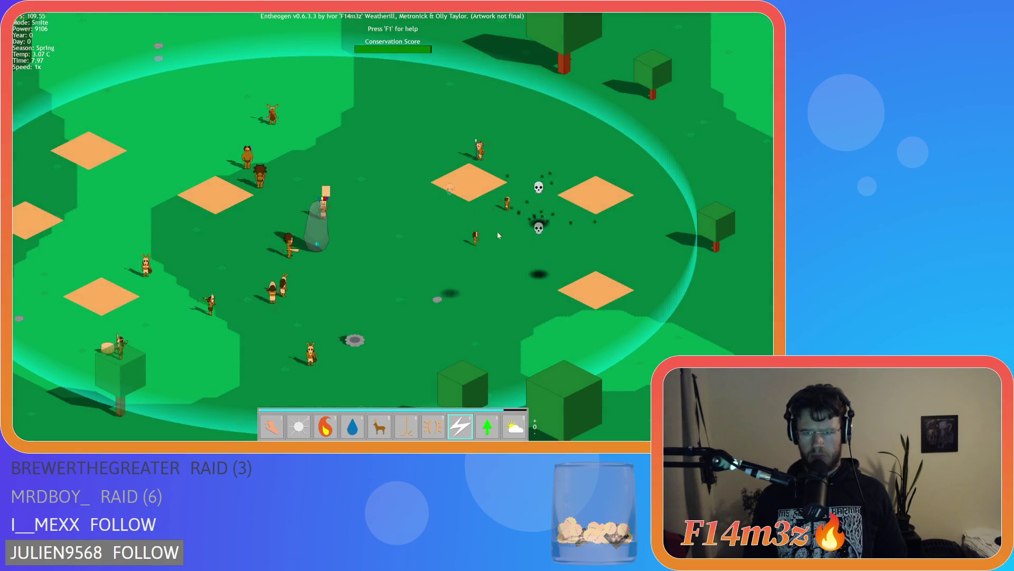
left_click(359, 205)
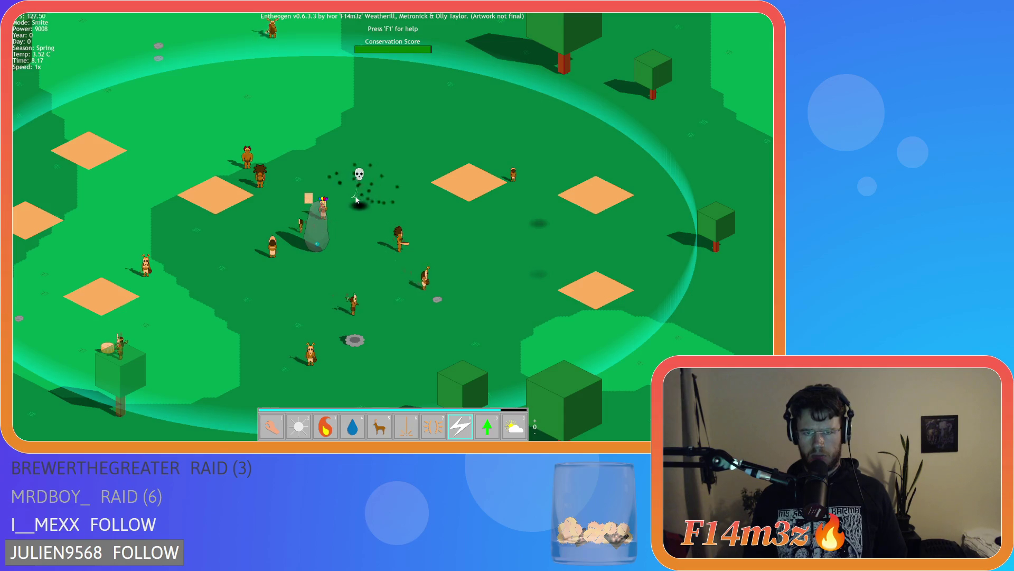
left_click(401, 246)
left_click(450, 285)
left_click(514, 182)
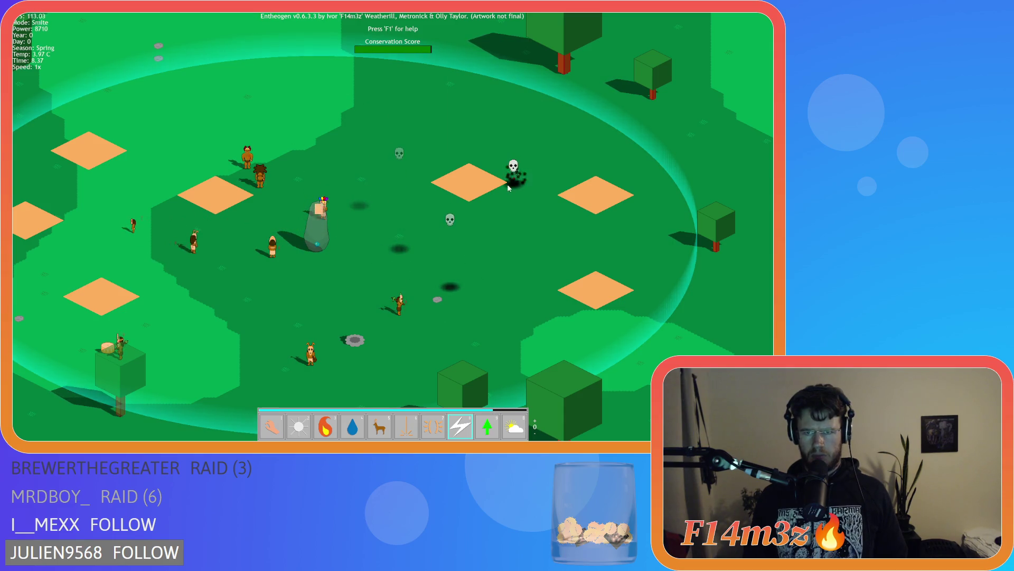
Smite the remaining tribespeople, including those near the monolith, until Game Over appears
left_click(401, 306)
left_click(319, 358)
left_click(274, 253)
left_click(402, 222)
left_click(286, 159)
left_click(308, 198)
left_click(321, 209)
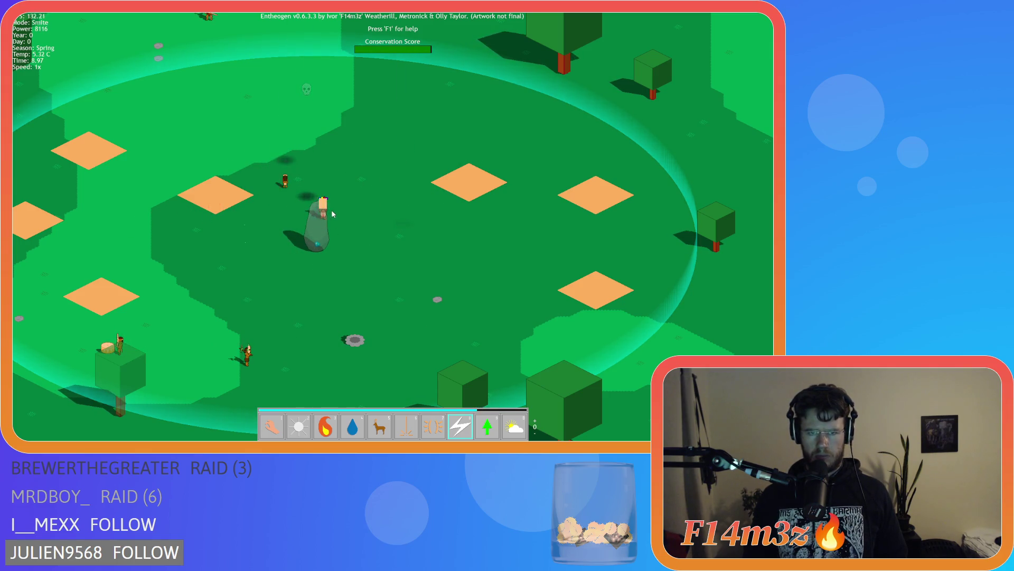
left_click(285, 182)
left_click(210, 127)
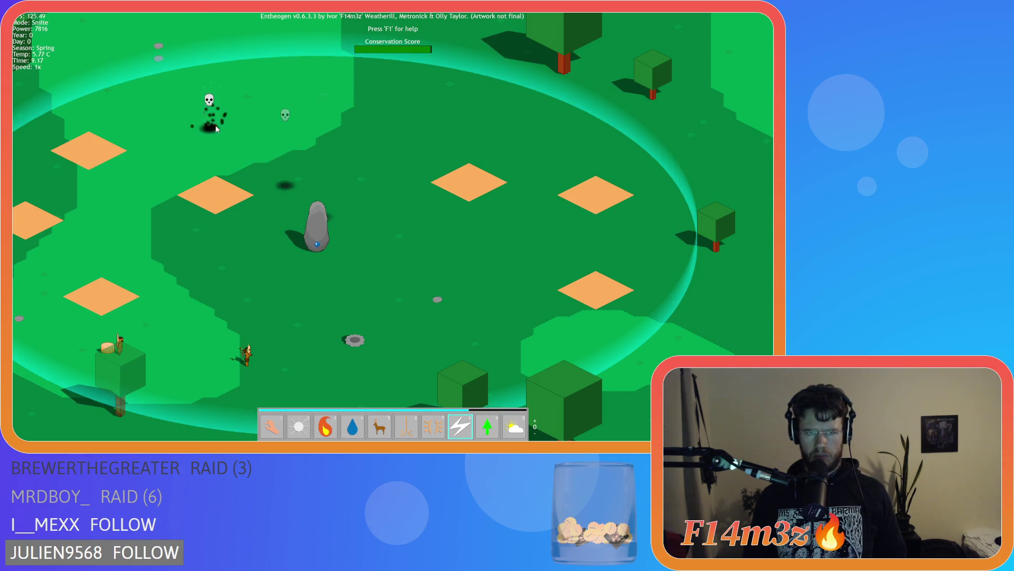
left_click(247, 354)
left_click(120, 346)
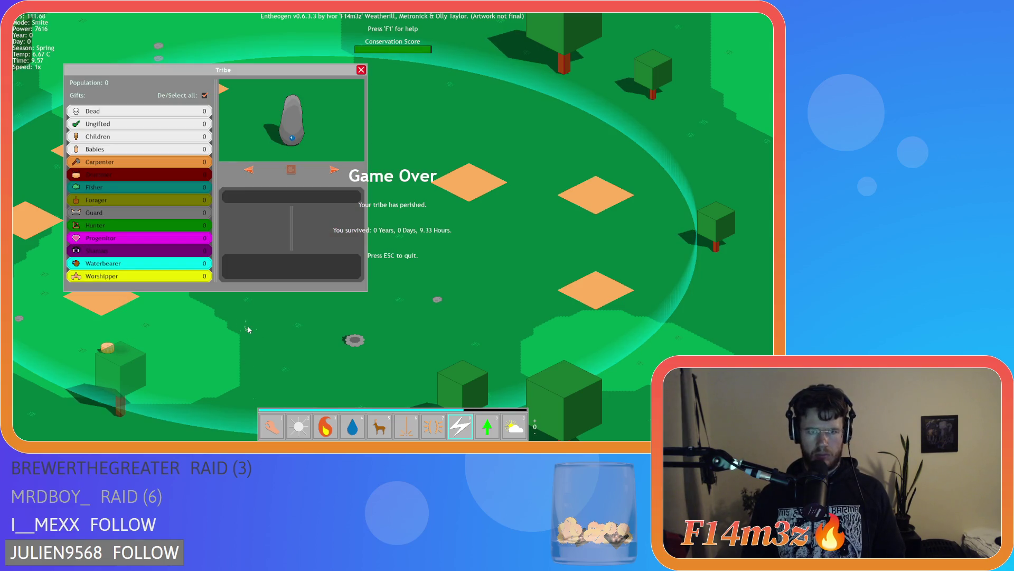
Pan the map and re-centre the view on the tribe's monolith
left_click_drag(343, 241, 436, 184)
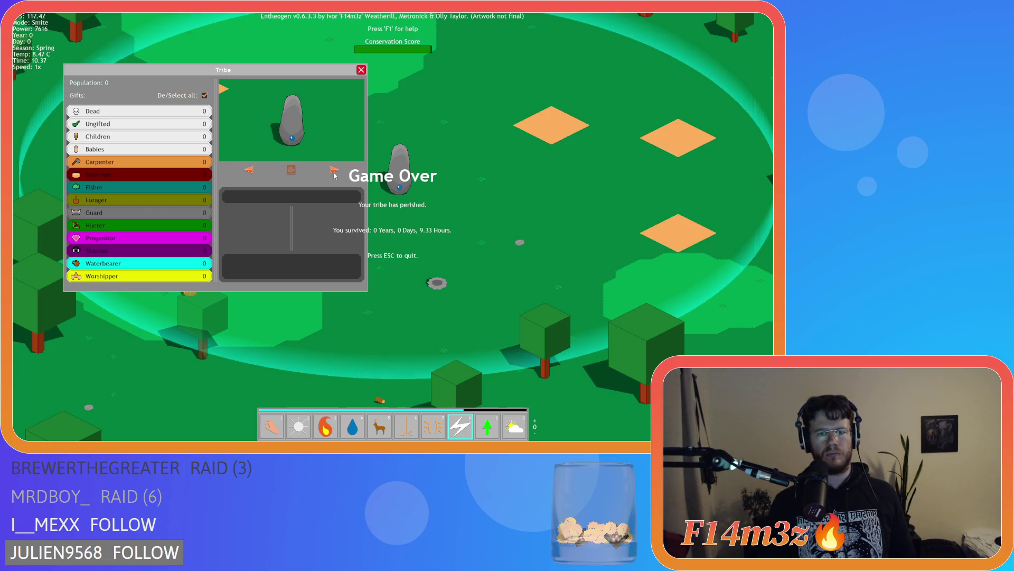
left_click(291, 170)
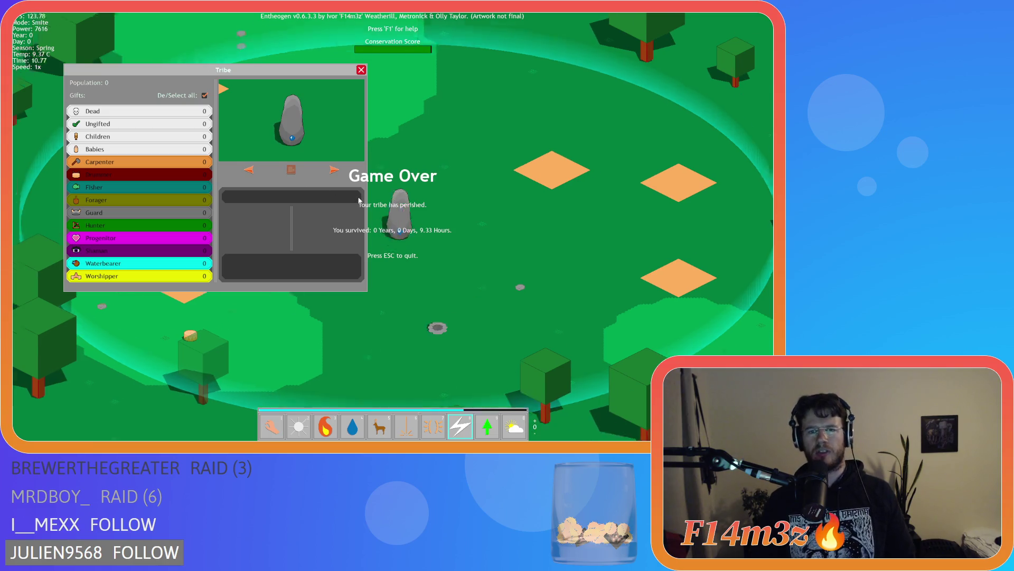
left_click(291, 170)
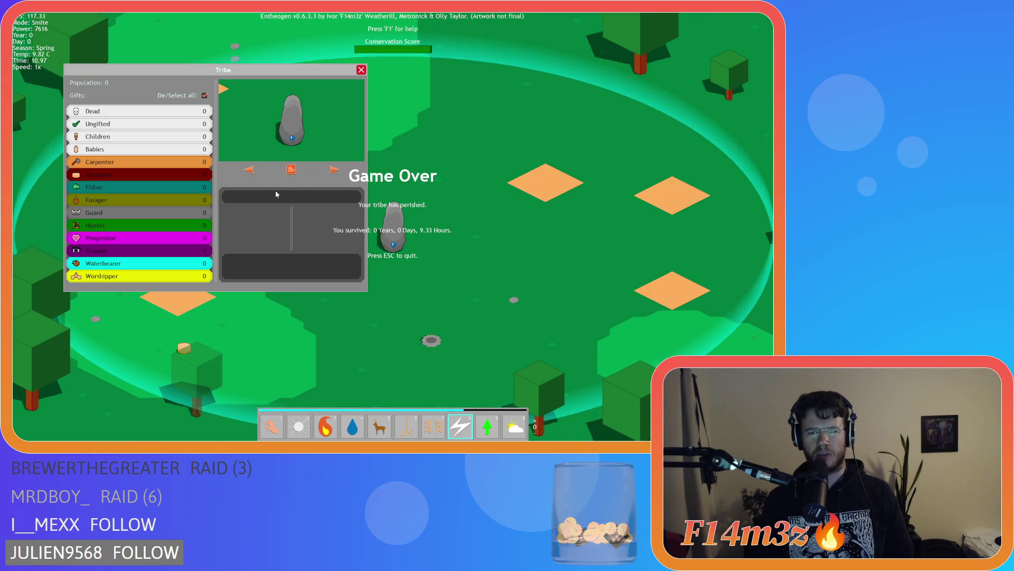
left_click(291, 173)
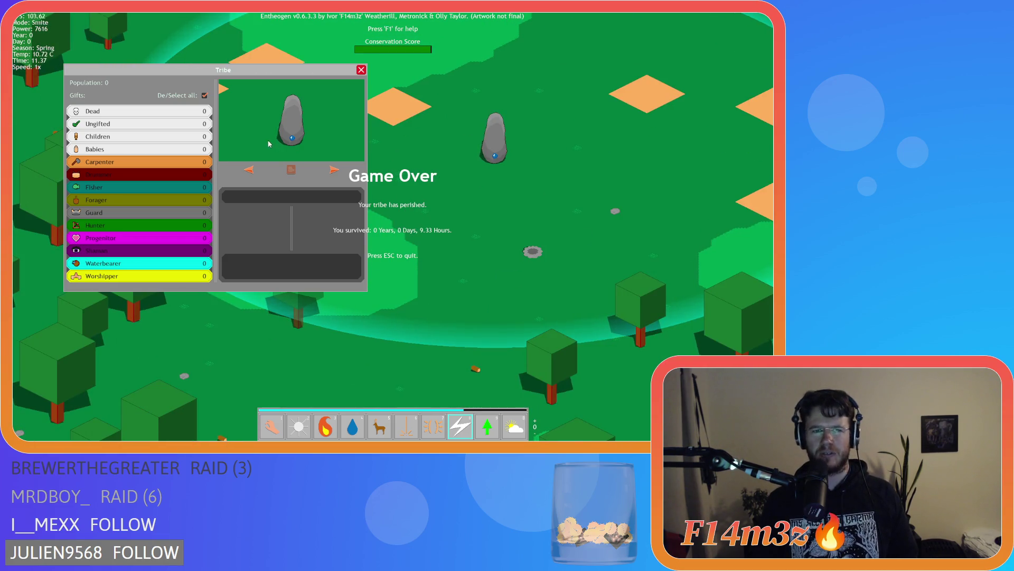
Deselect and reselect the gift types in the empty Tribe panel
left_click(166, 112)
left_click(151, 152)
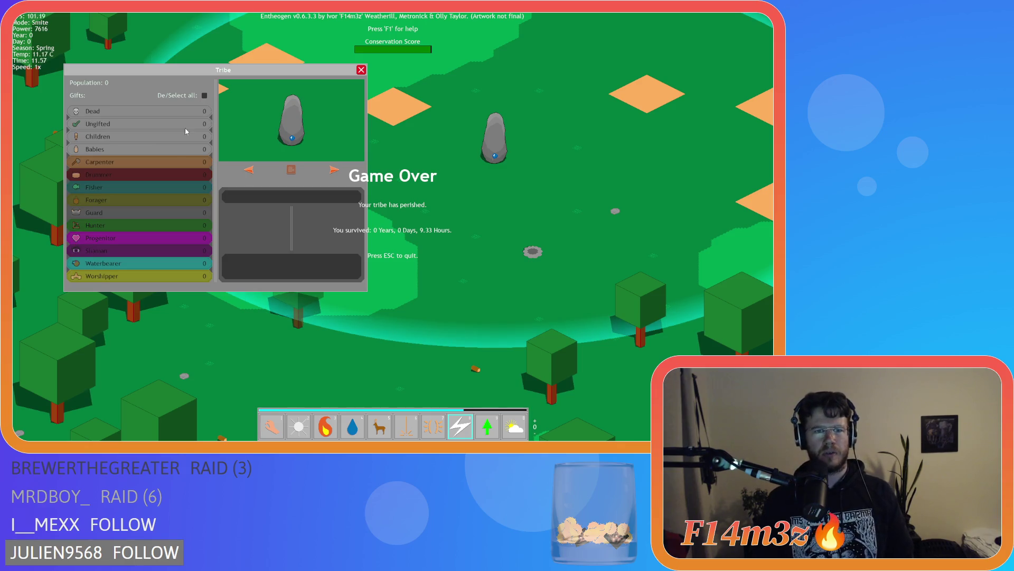
mouse_move(125, 152)
left_mouse_down()
mouse_move(140, 209)
mouse_move(138, 164)
left_mouse_up()
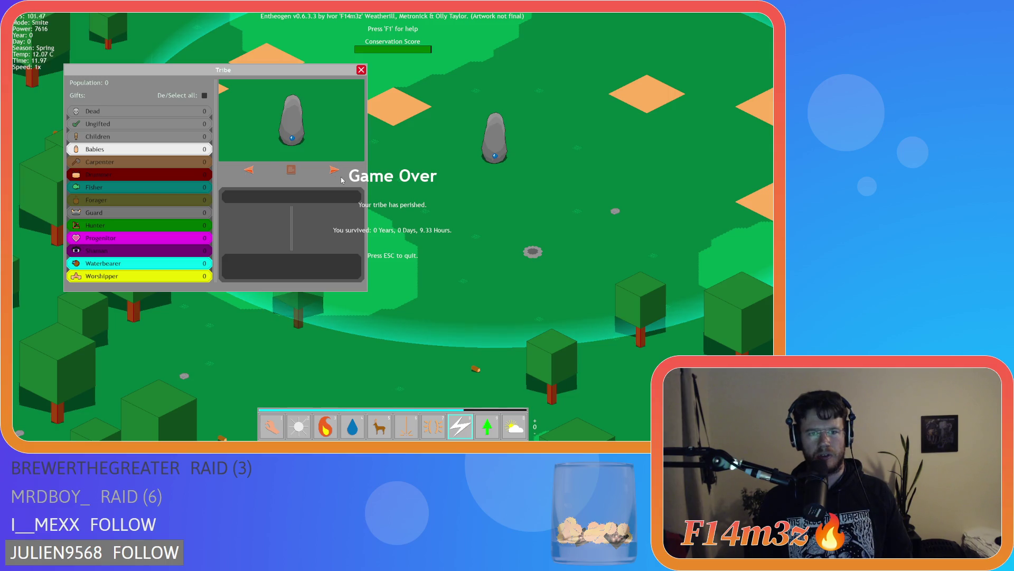
left_click(204, 96)
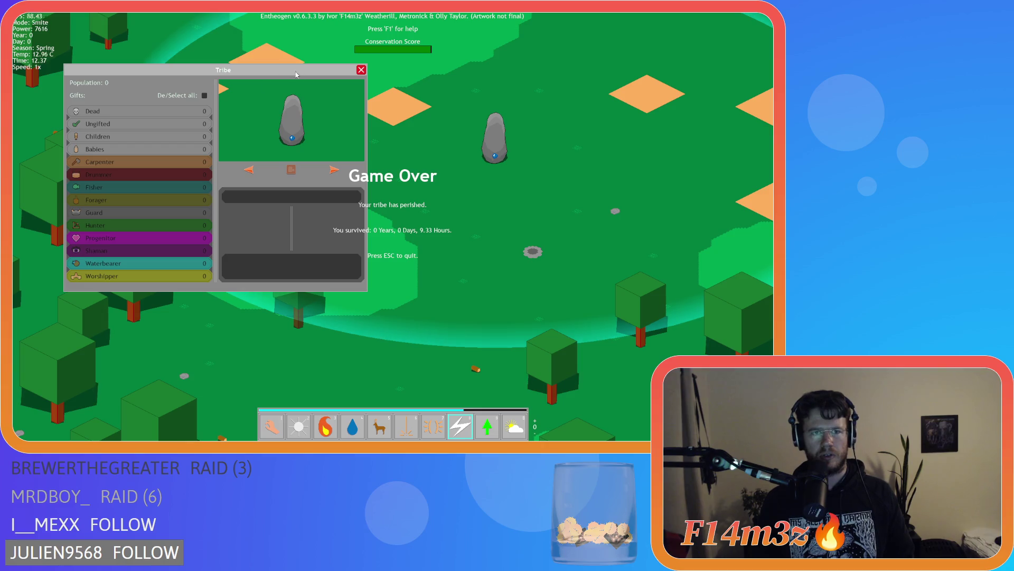
left_click(204, 96)
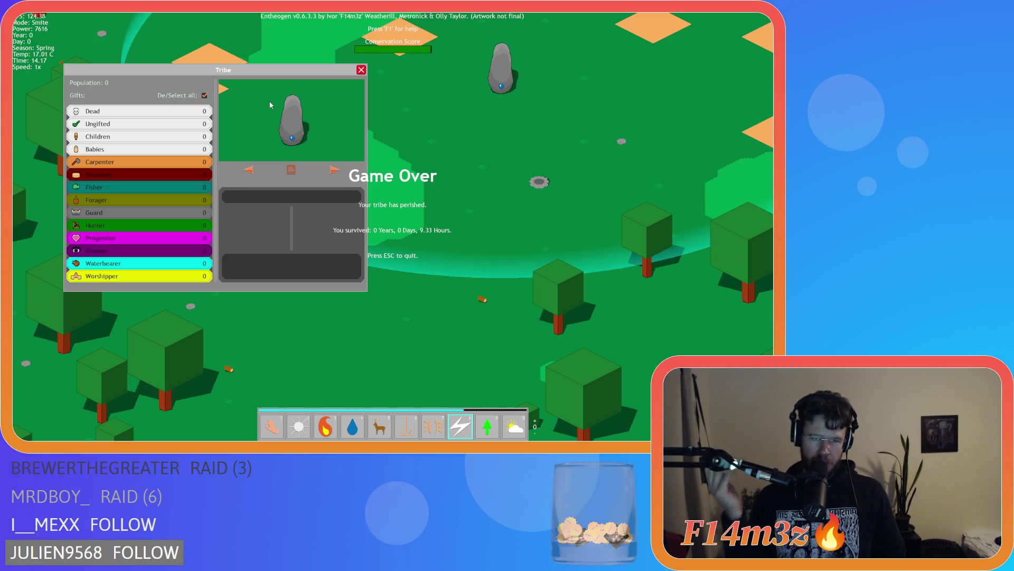
Close the Tribe panel while panning the camera over the map
key("w")
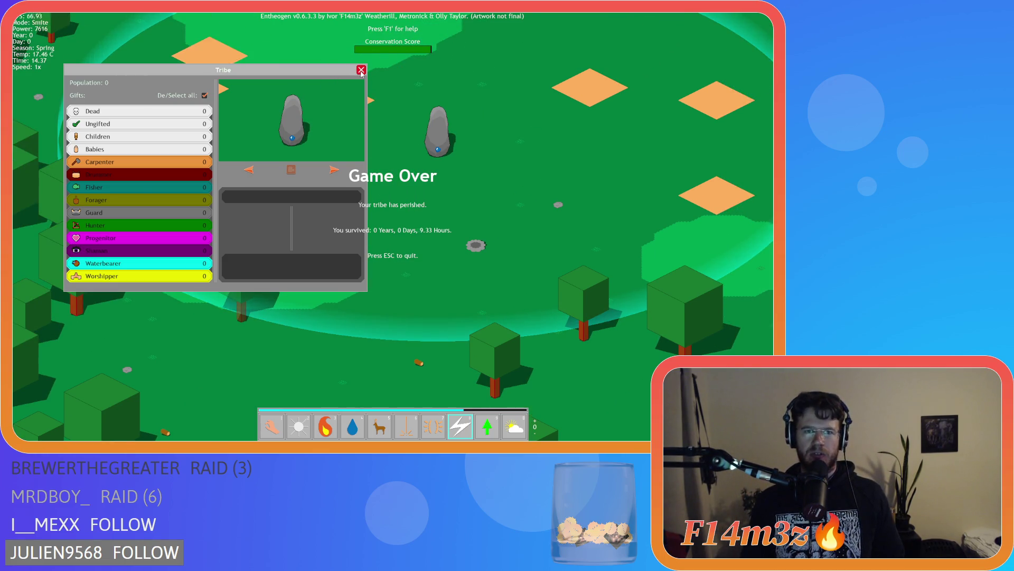
left_click(361, 70)
key("w")
key("w")
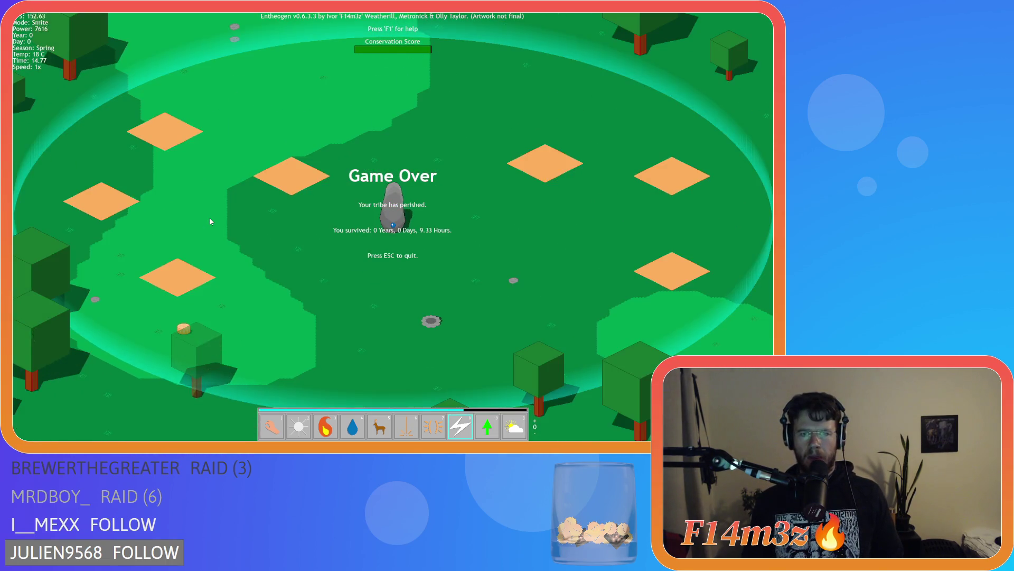
Pan the camera over the empty world with W/S and toggle the Tribe panel
key("w")
key("s")
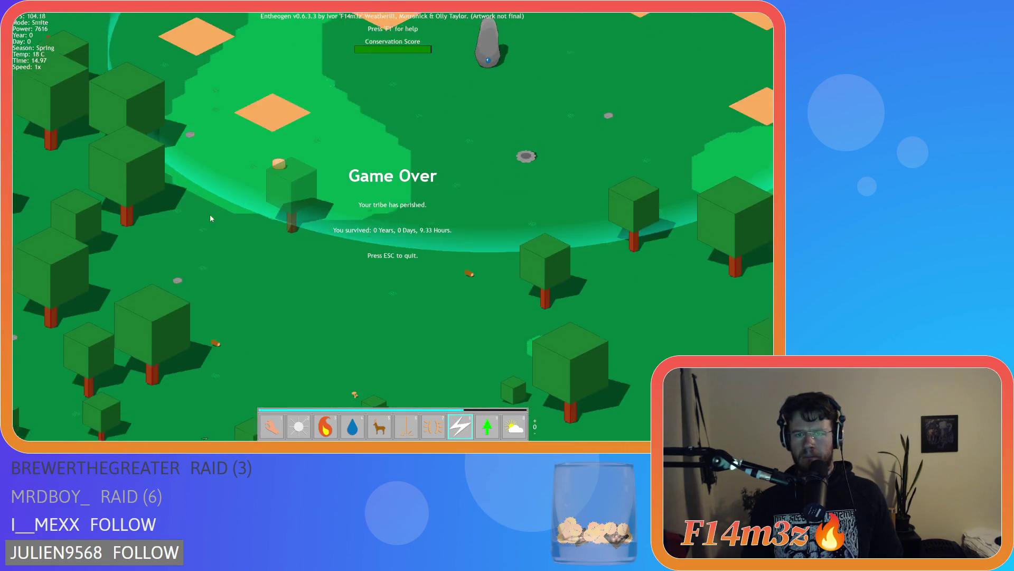
key("w")
key("s")
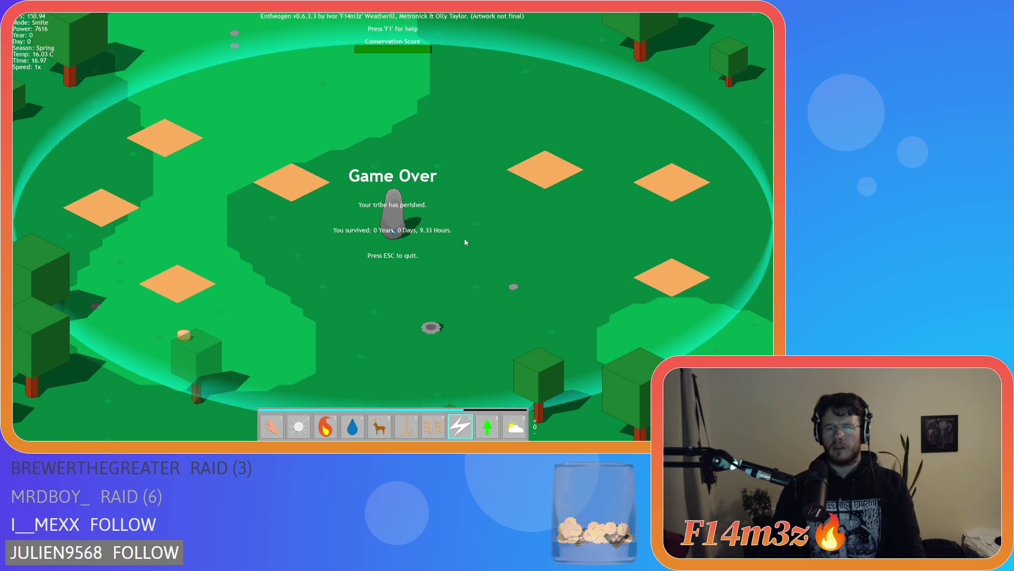
key("t")
key("t")
key("t")
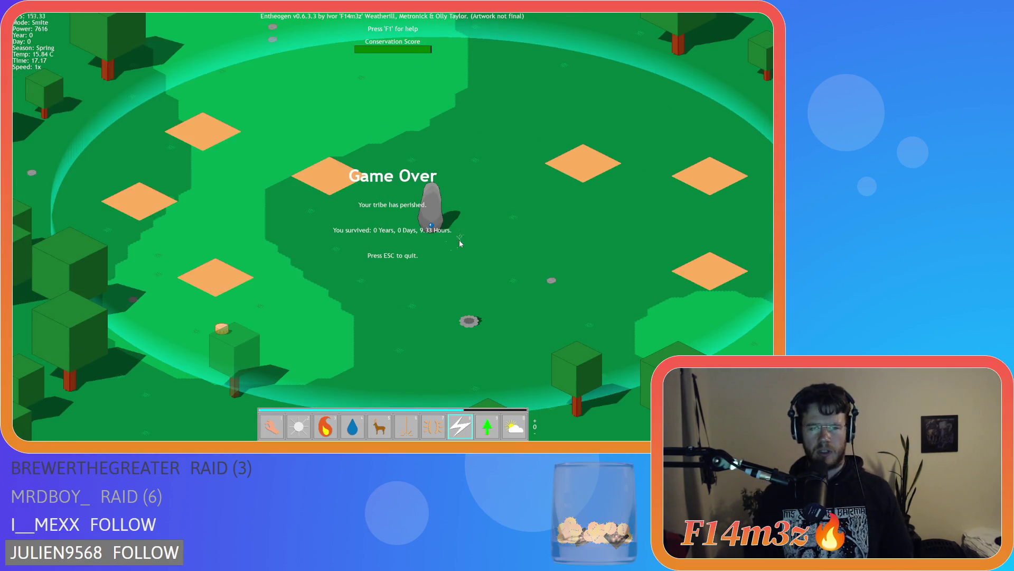
key("t")
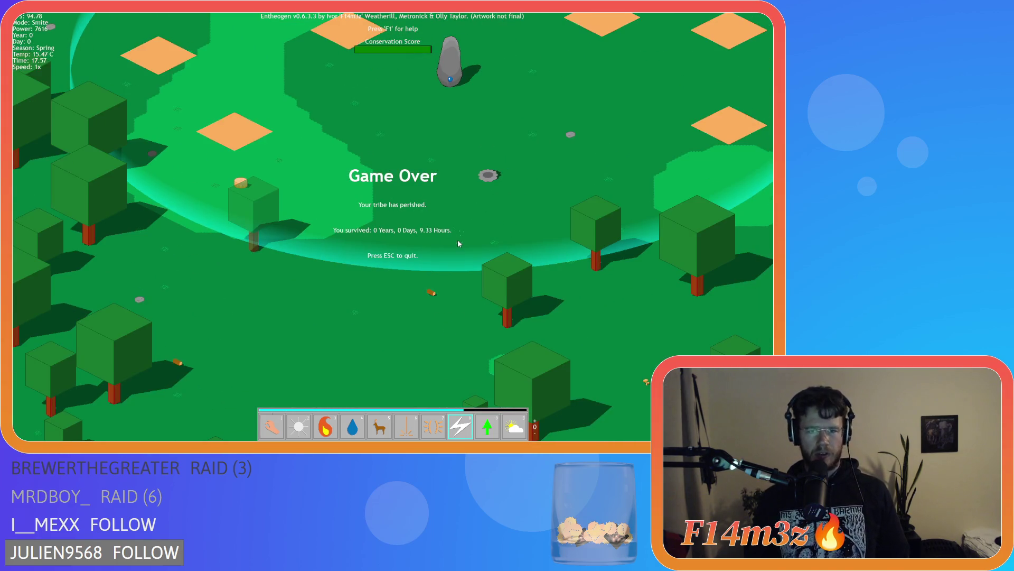
key("t")
key("t")
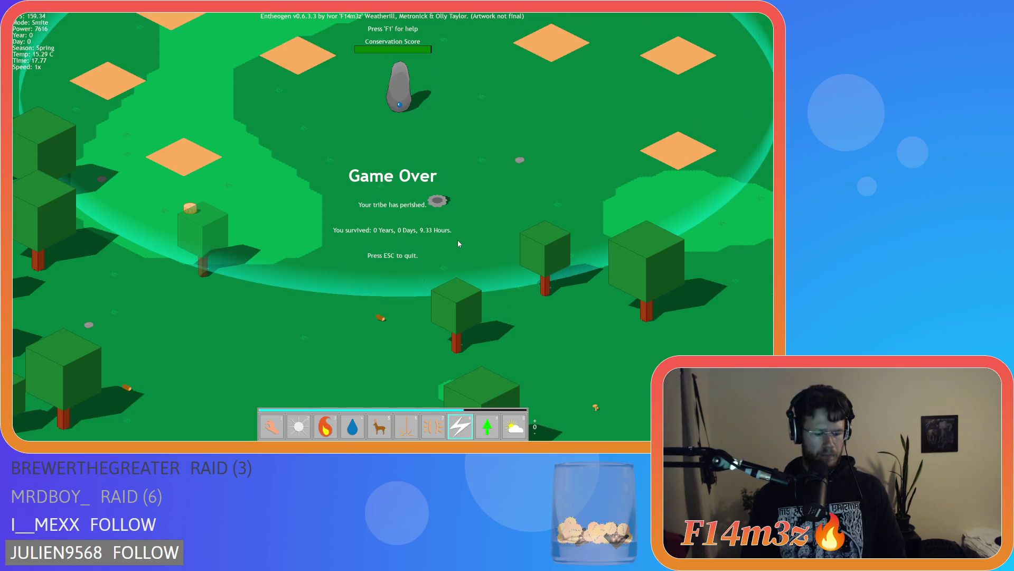
Switch to the Hand power and quit the game, confirming with Y
key("1")
key("Escape")
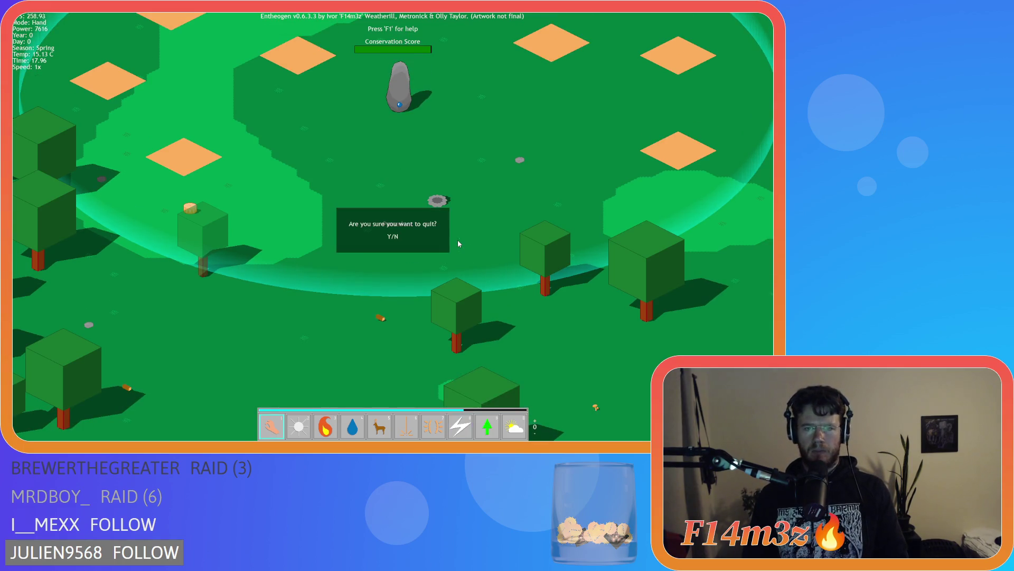
key("y")
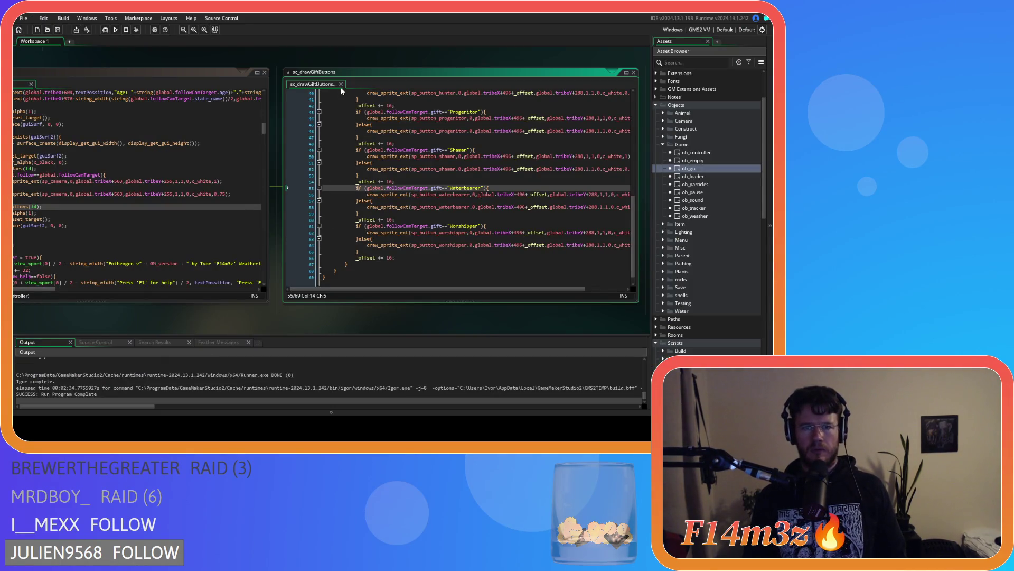
Close the sc_drawGiftButtons and ob_gui editors and collapse the Game, Objects, Death and Scripts folders
left_click(340, 84)
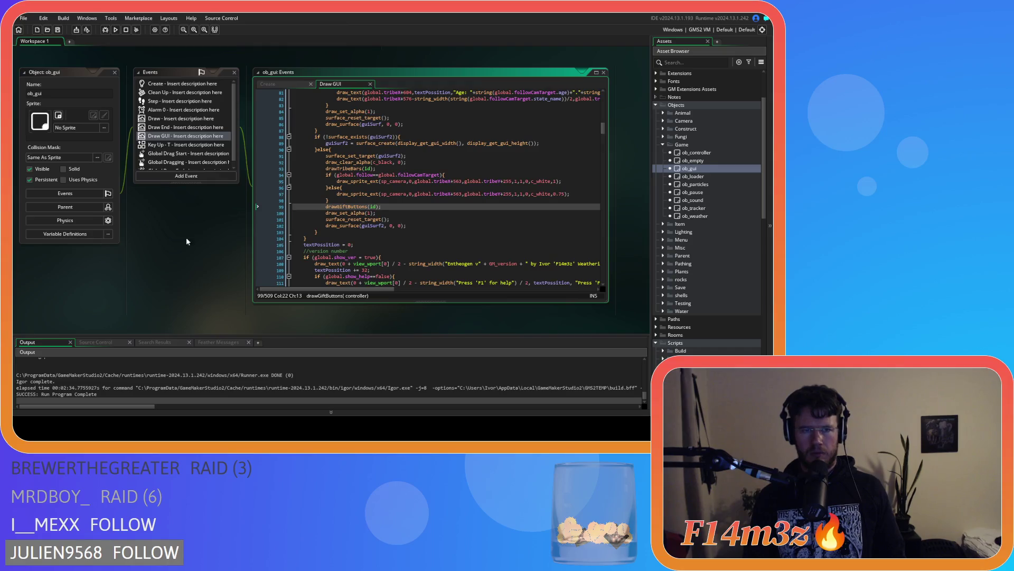
key("ctrl+shift+w")
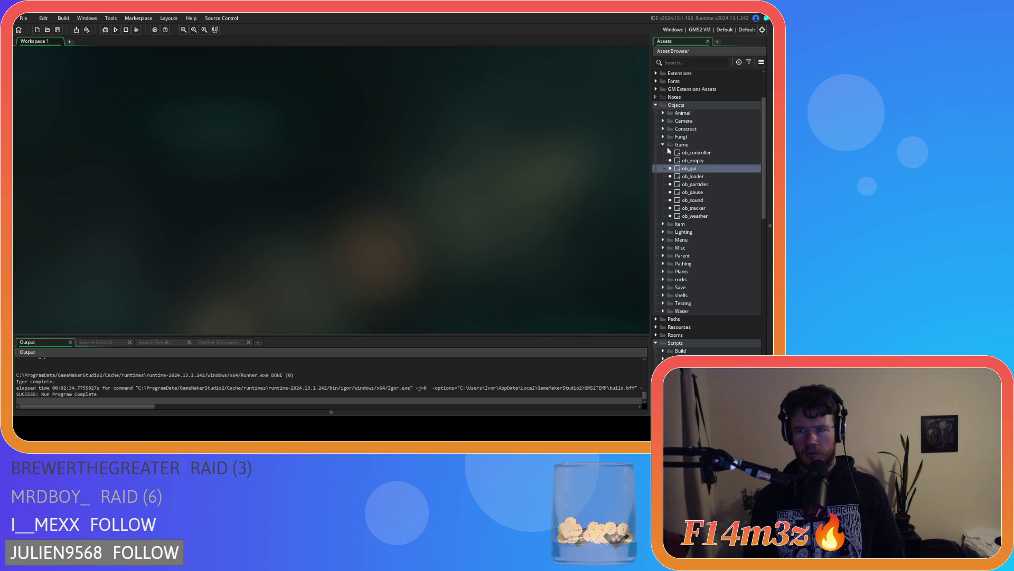
left_click(663, 144)
left_click(656, 105)
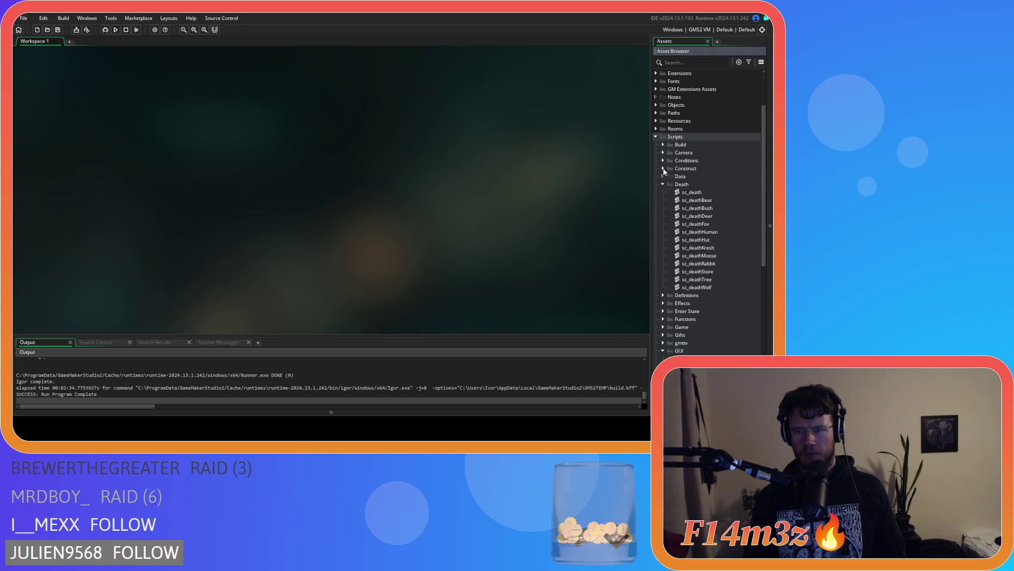
left_click(663, 184)
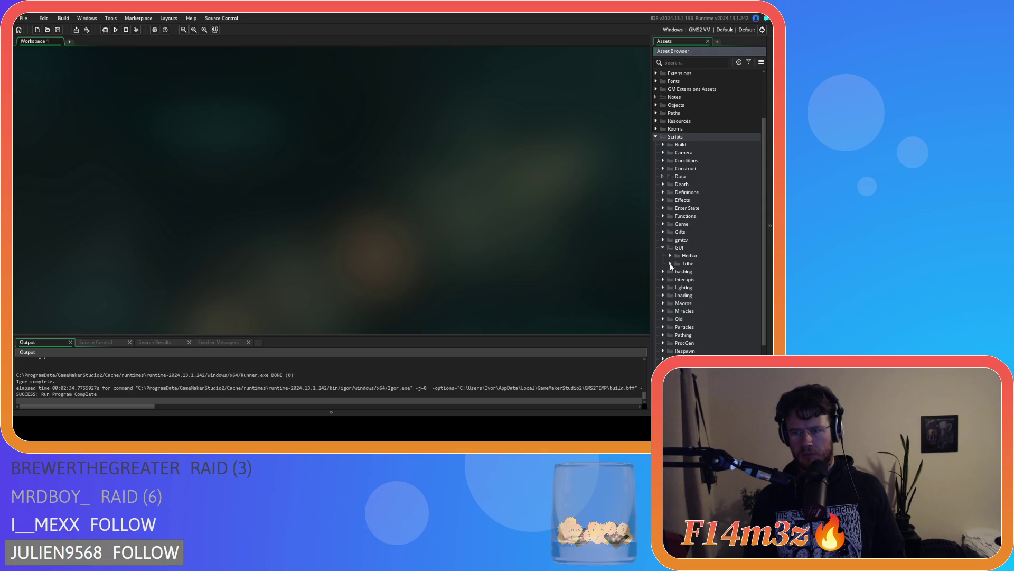
left_click(655, 136)
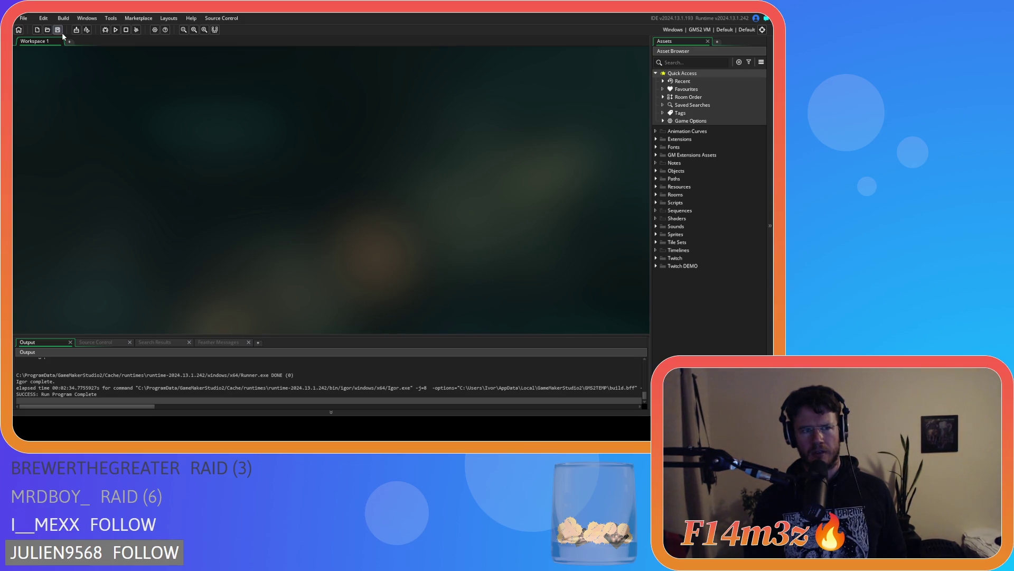
Expand Objects > Save in the Asset Browser and open the ob_save object
left_click(656, 171)
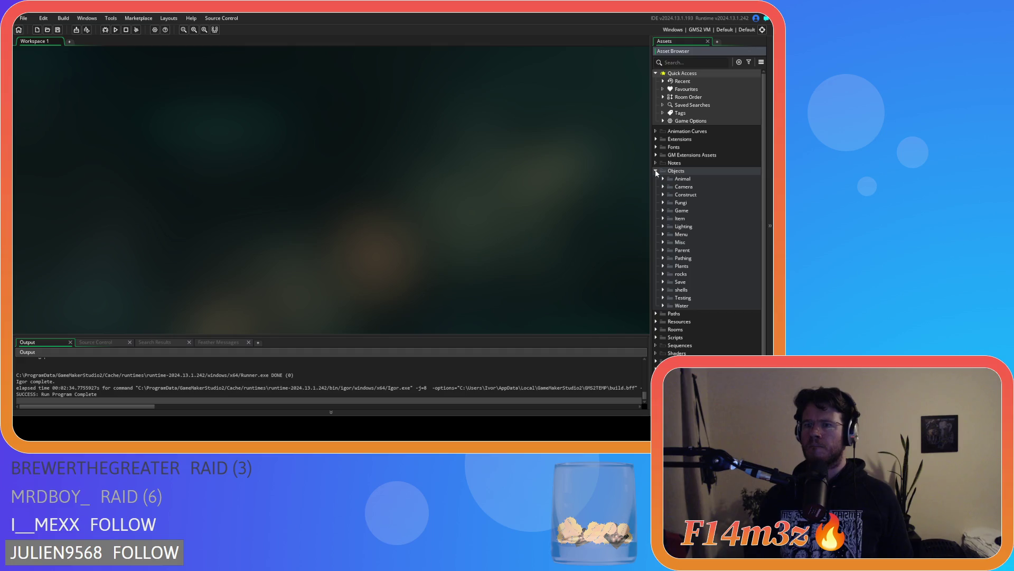
left_click(656, 172)
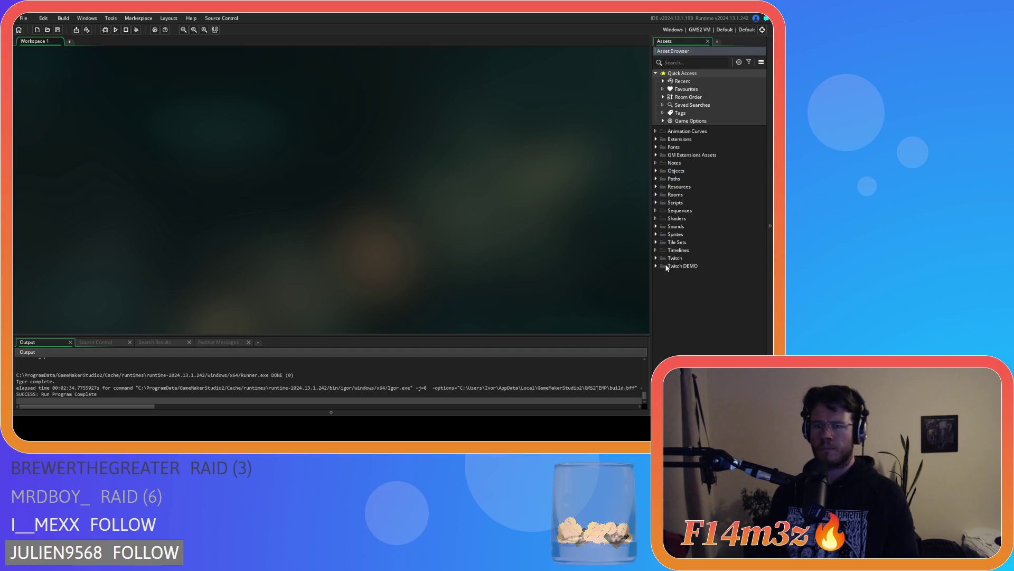
left_click(656, 171)
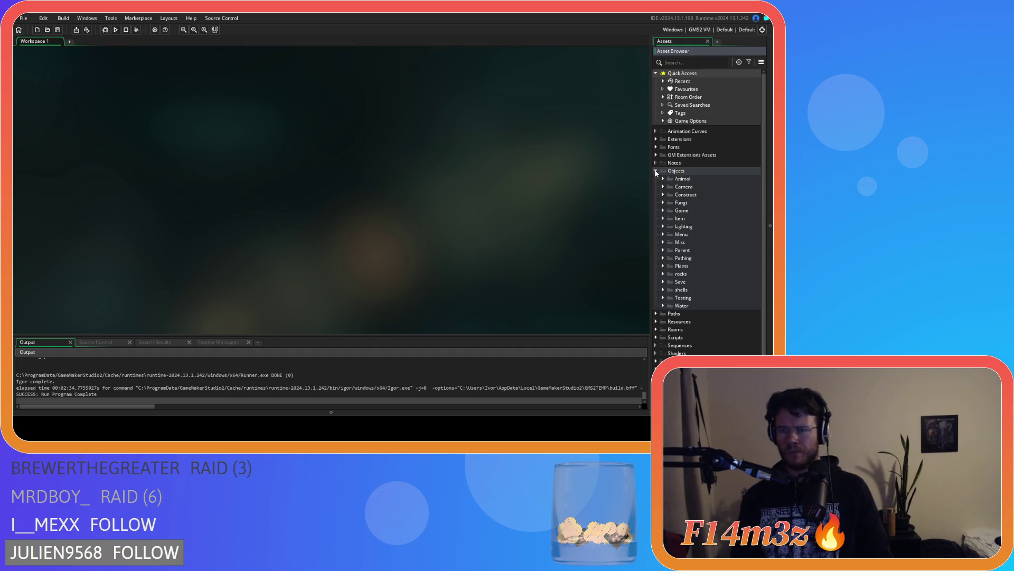
left_click(662, 211)
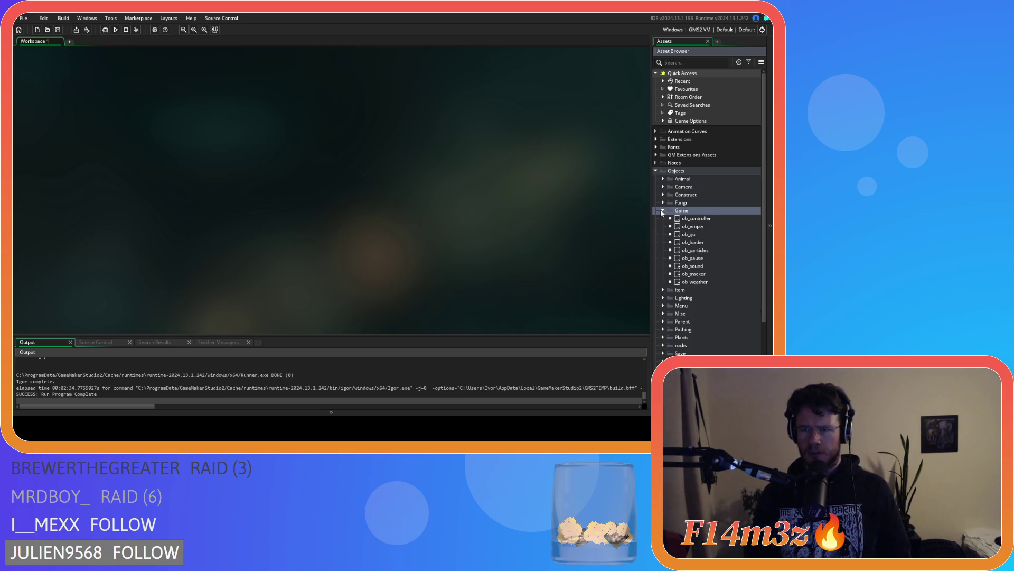
left_click(662, 211)
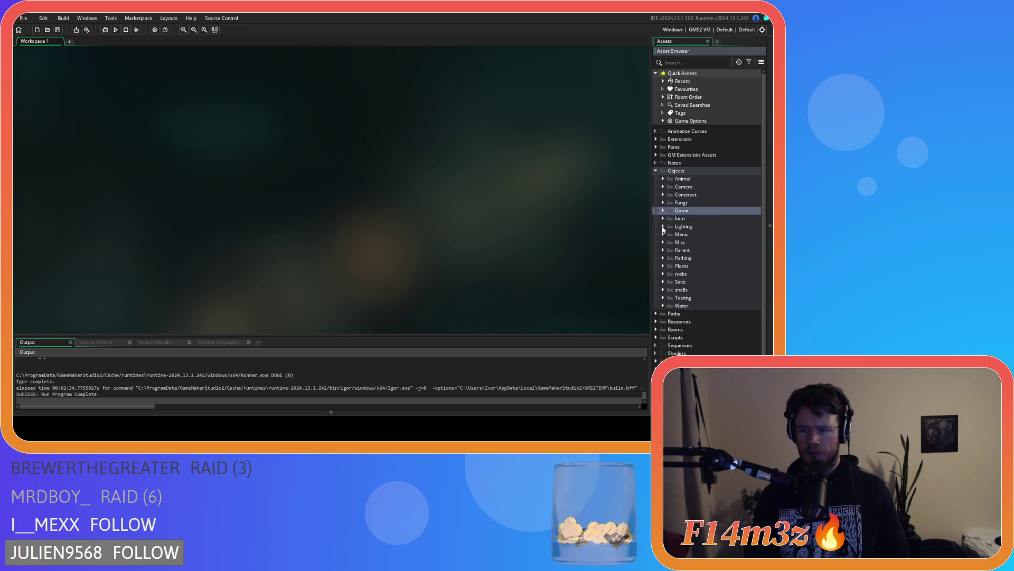
left_click(663, 282)
left_click(691, 299)
double_click(691, 299)
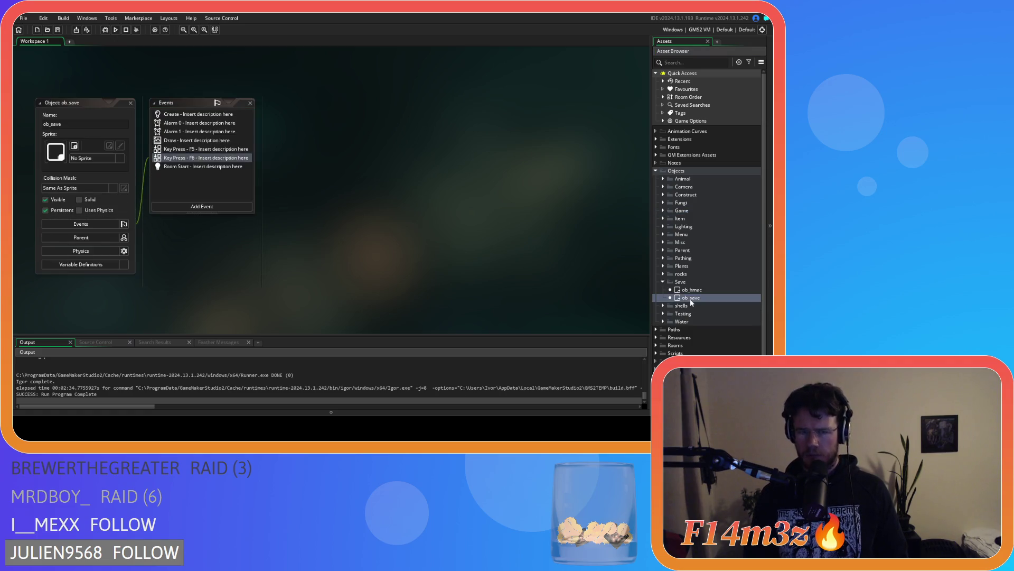
Review ob_save's F5 save code, then open and close the sc_saveSphere script it calls
left_click(482, 230)
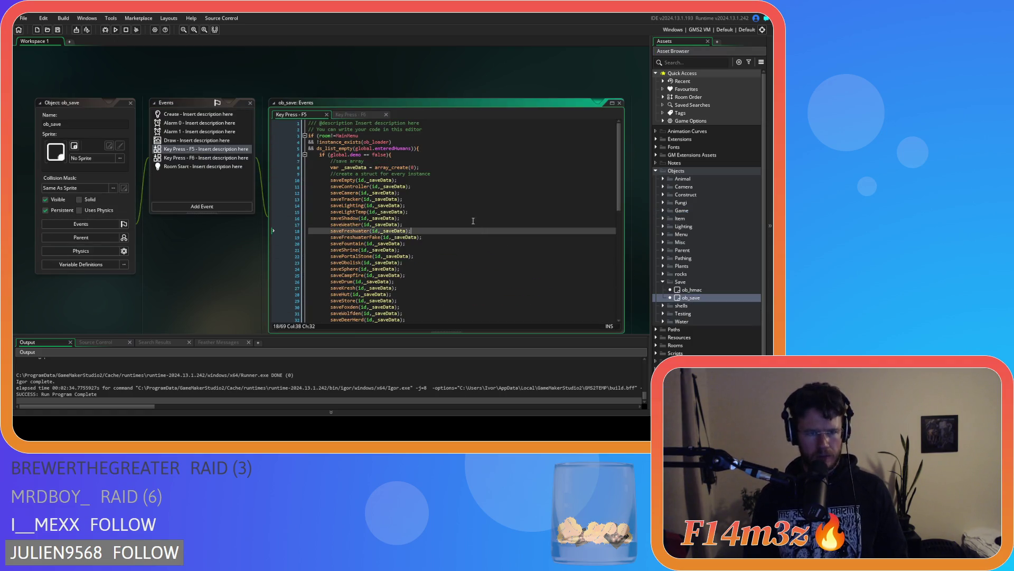
scroll(389, 190, "down", 4)
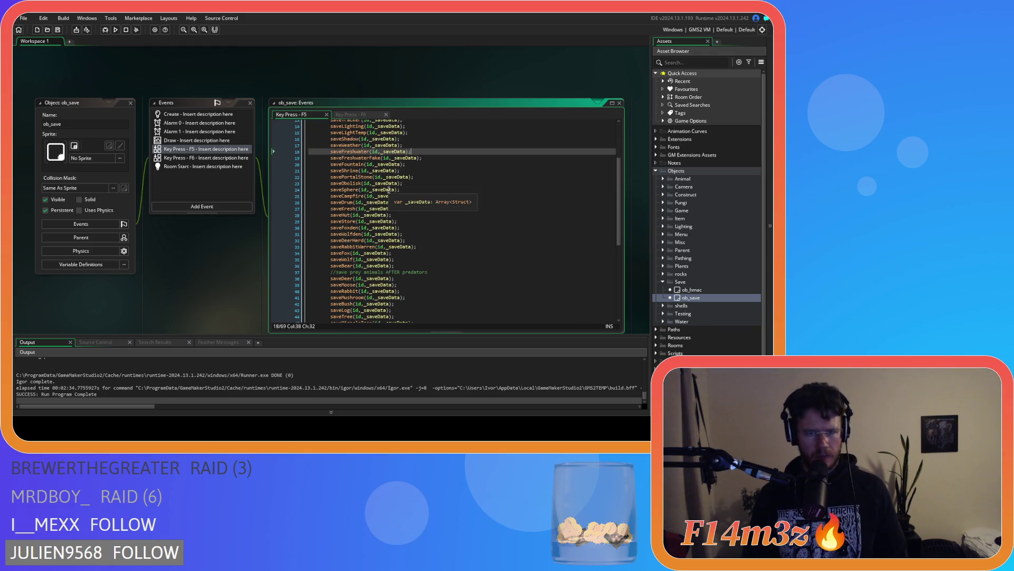
scroll(388, 191, "down", 2)
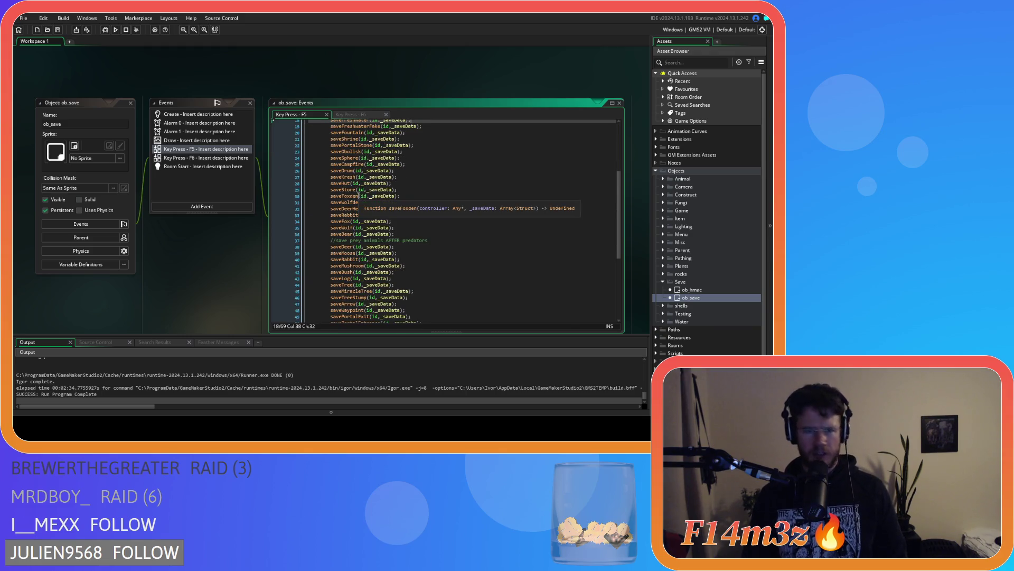
scroll(352, 193, "up", 2)
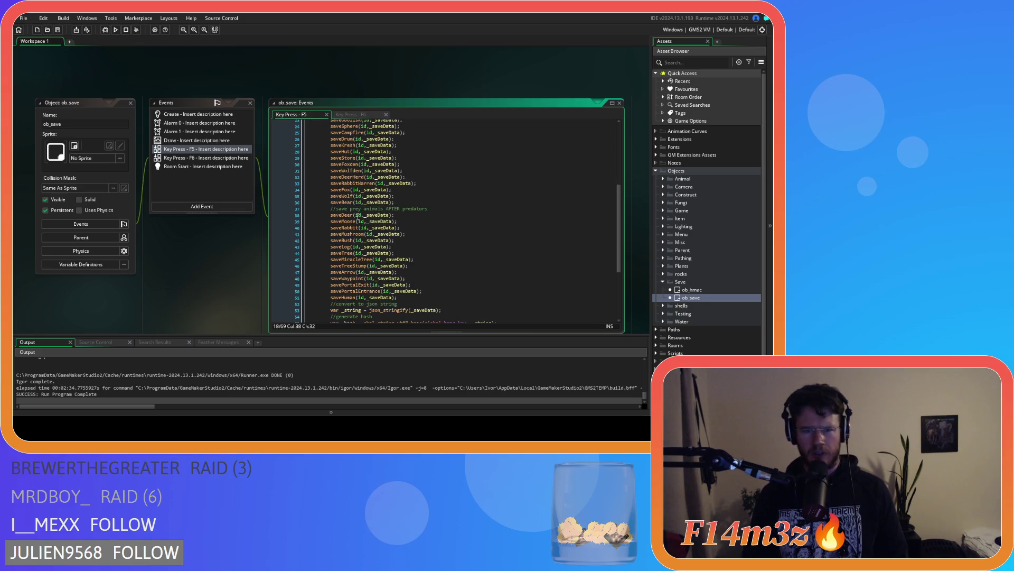
scroll(358, 216, "up", 2)
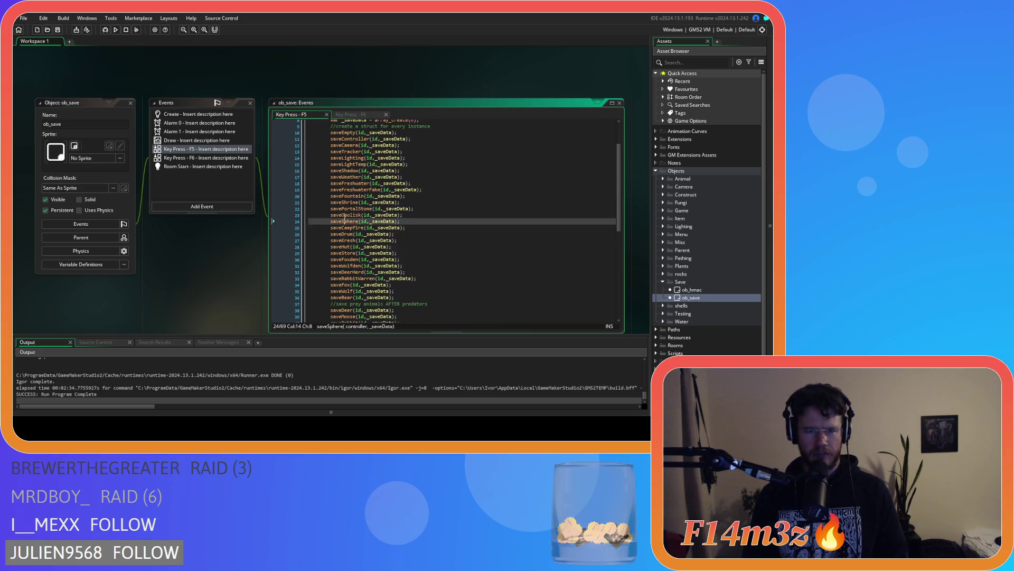
middle_click(348, 221)
left_click(341, 84)
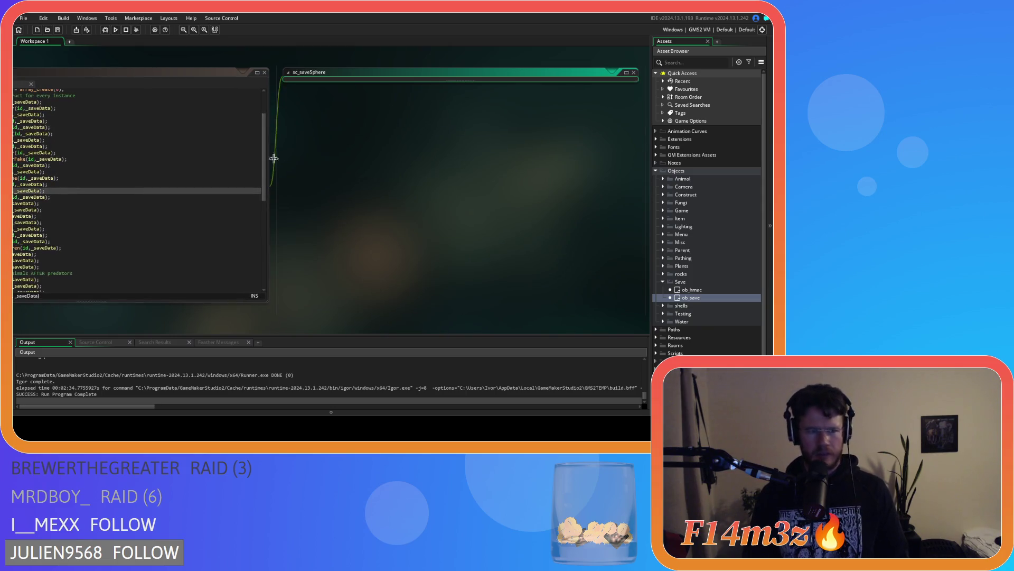
Open sc_saveObolisk, search it for 'conser', then close it
left_click(338, 184)
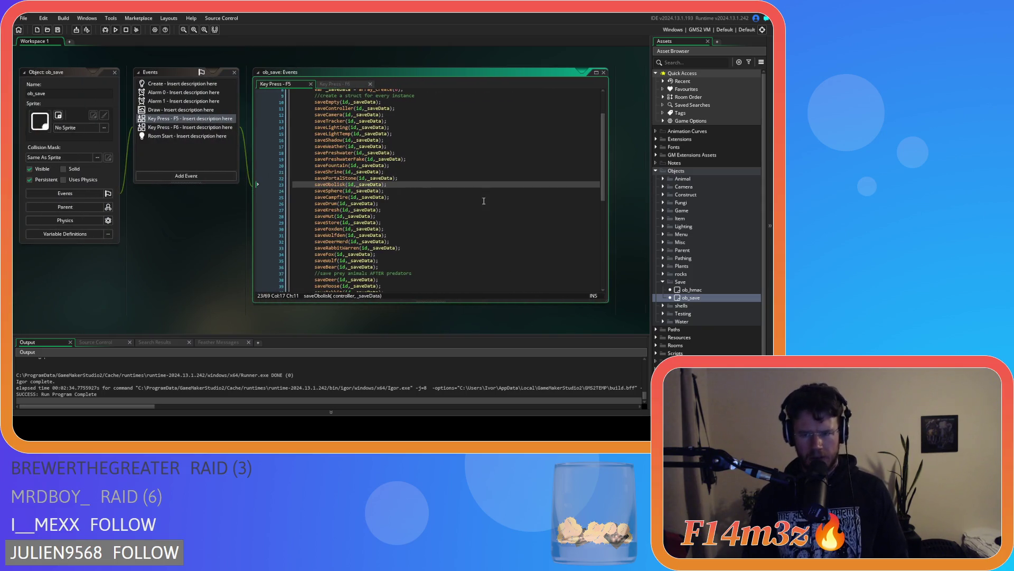
middle_click(337, 185)
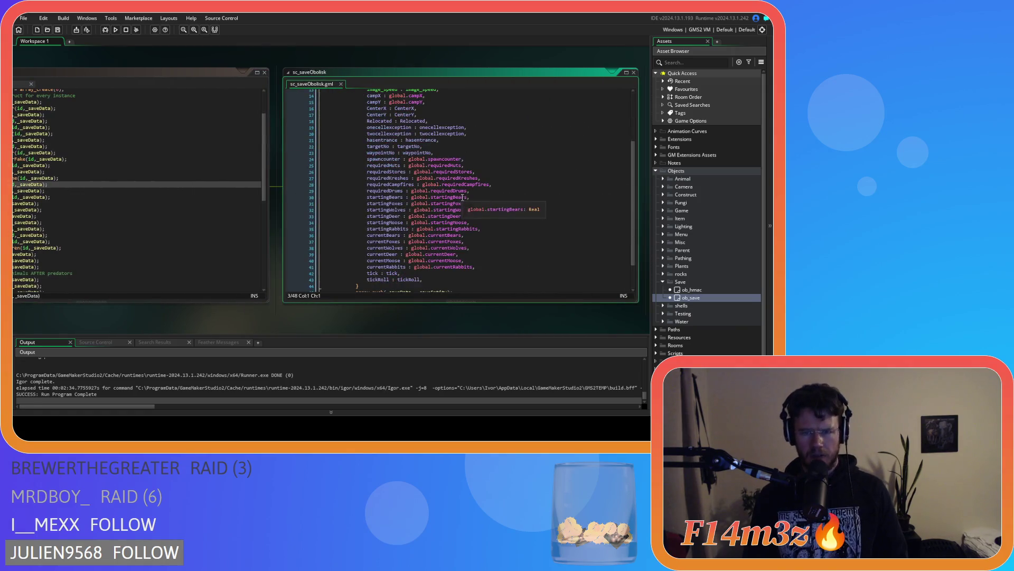
scroll(472, 227, "down", 2)
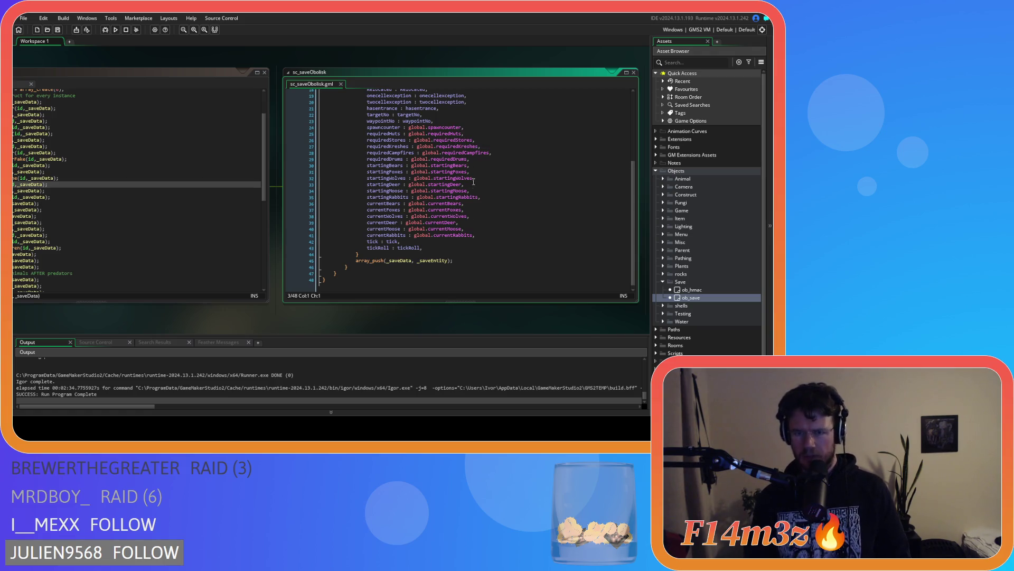
scroll(466, 224, "up", 5)
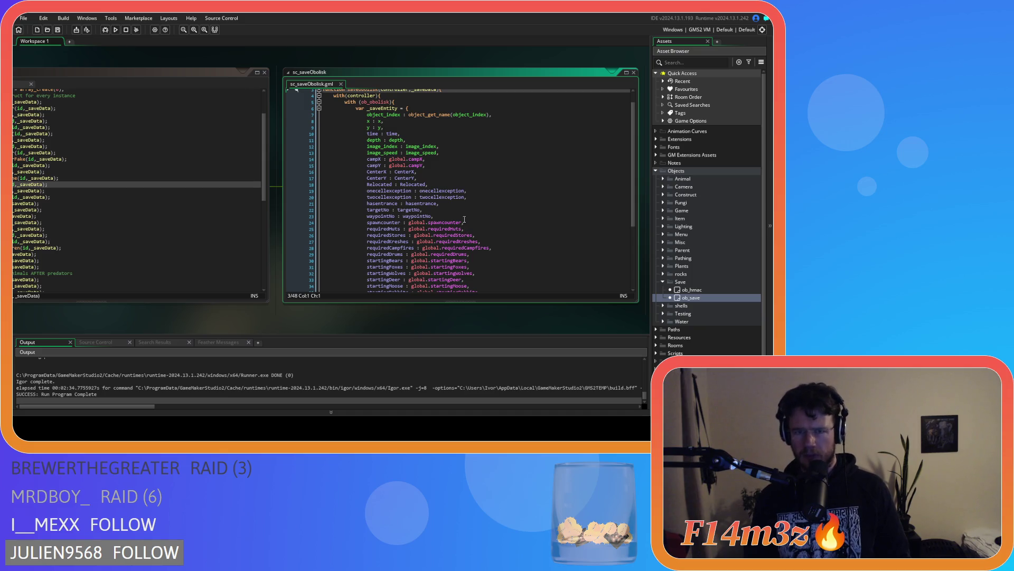
key("ctrl+f")
type("conser")
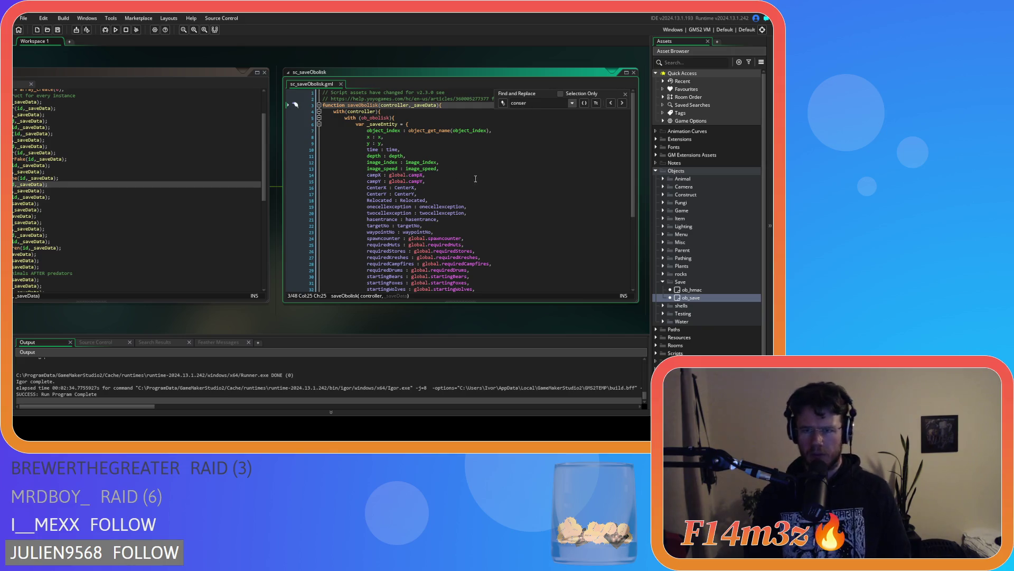
left_click(625, 94)
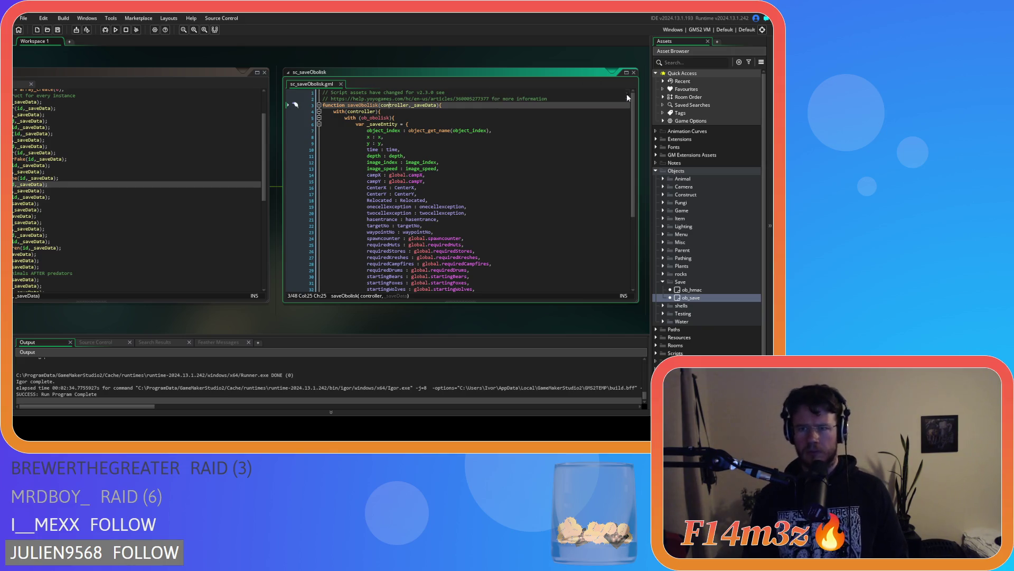
left_click(342, 83)
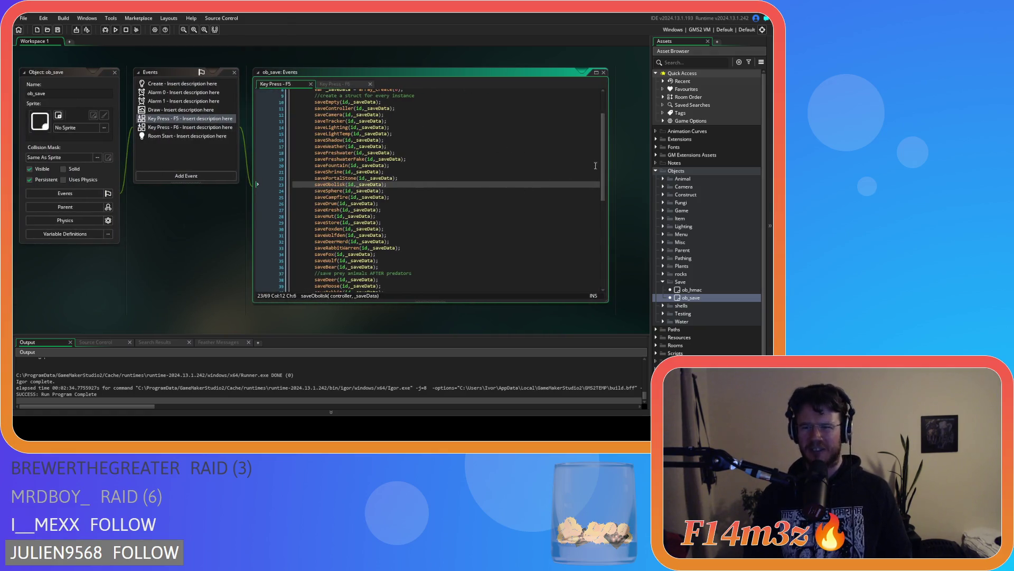
Open the sc_saveController script and search it for 'conserva'
scroll(387, 169, "down", 5)
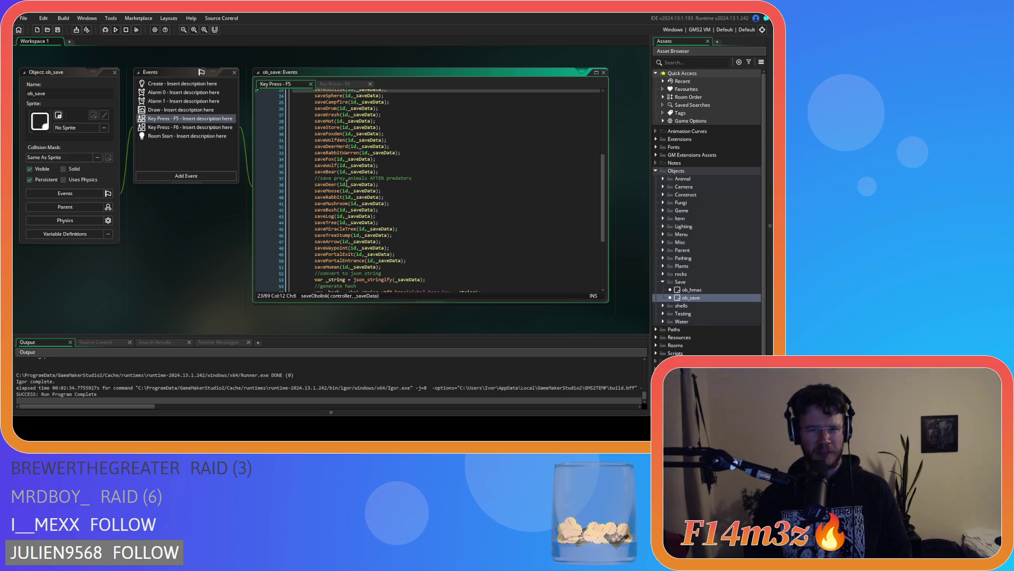
scroll(378, 230, "up", 3)
scroll(377, 231, "up", 5)
middle_click(353, 158)
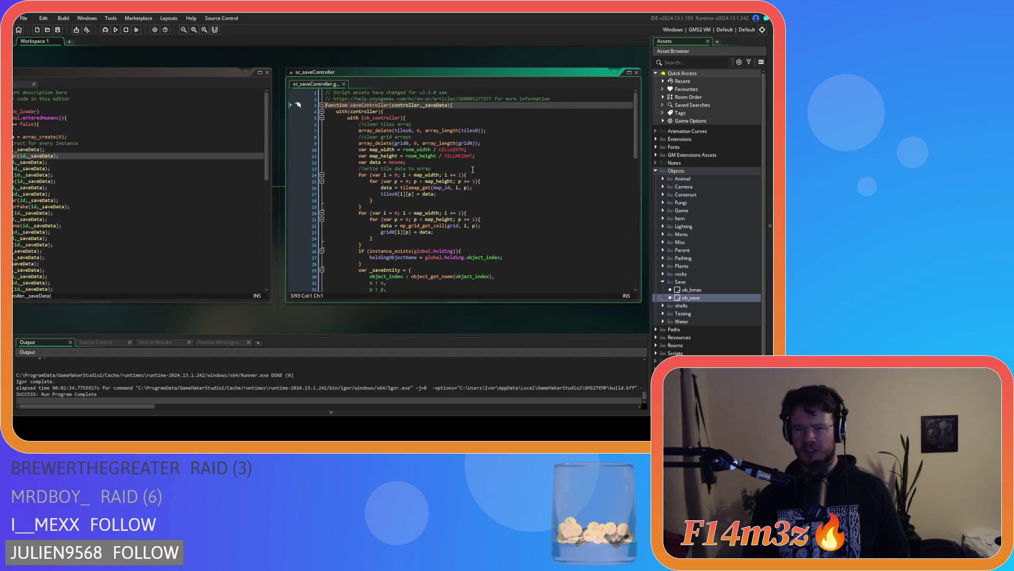
key("ctrl+f")
type("conserva")
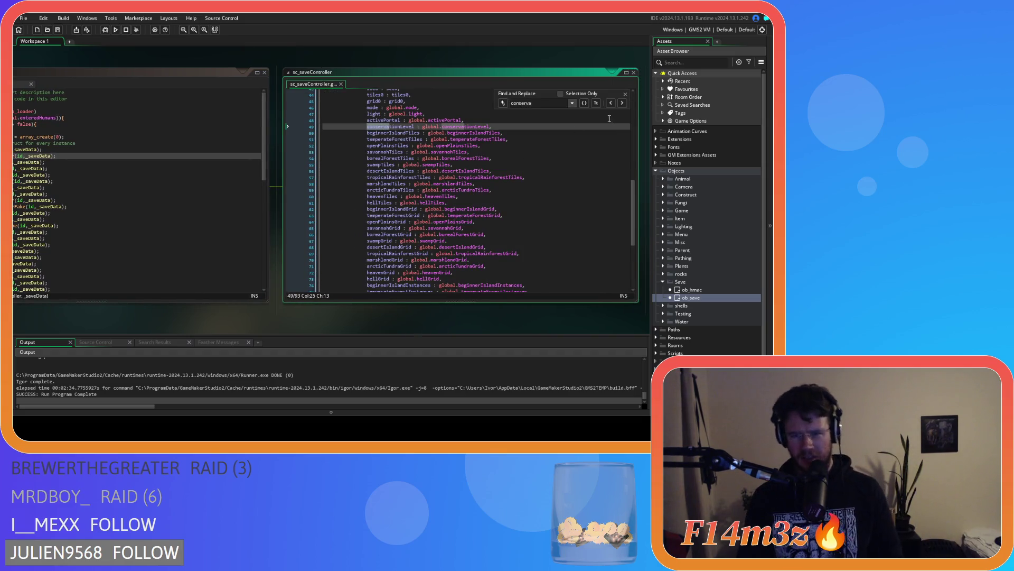
left_click(626, 95)
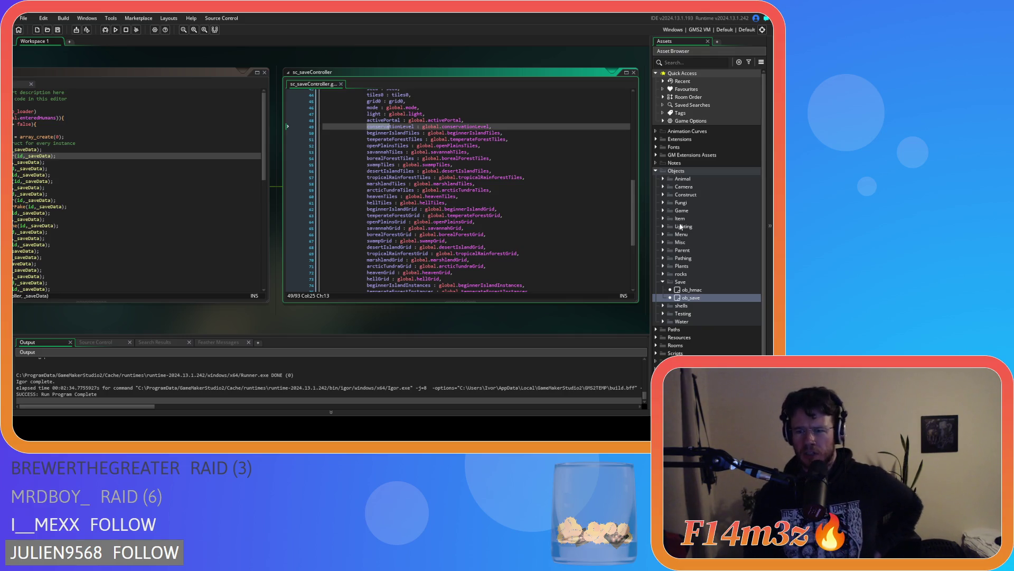
scroll(731, 272, "down", 1)
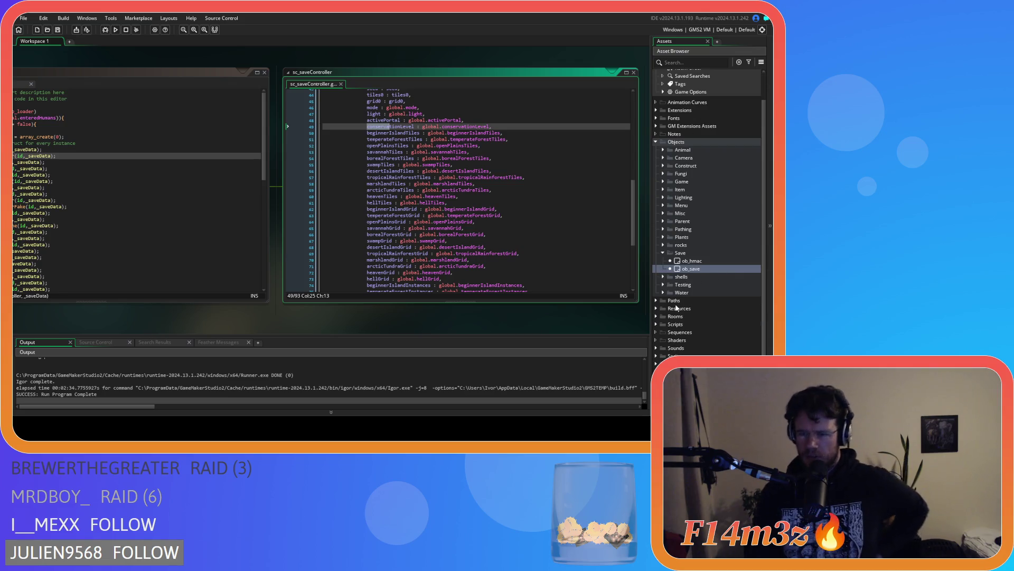
Expand the Scripts and Game asset folders and open the ob_loader object
left_click(657, 325)
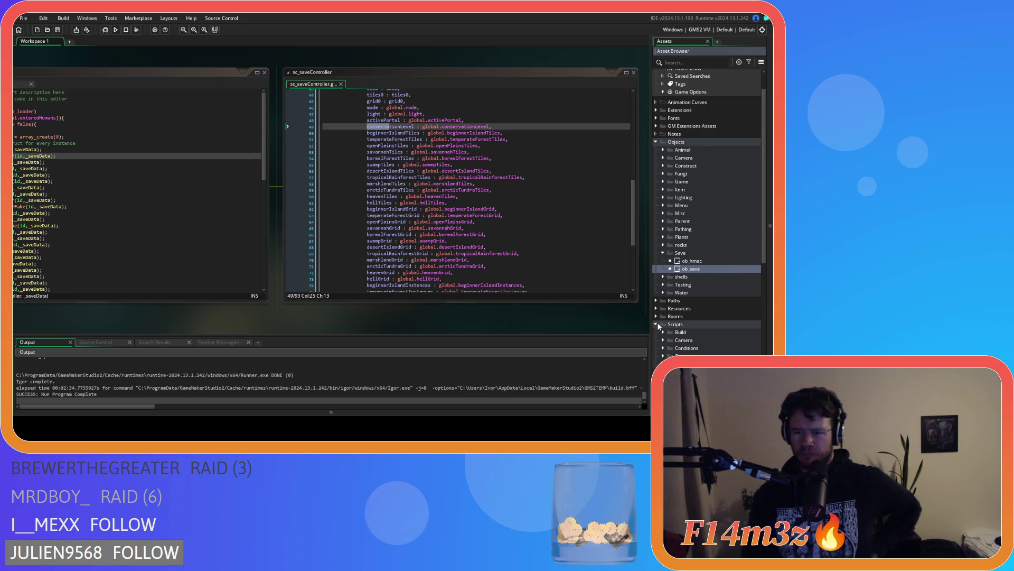
scroll(682, 319, "down", 5)
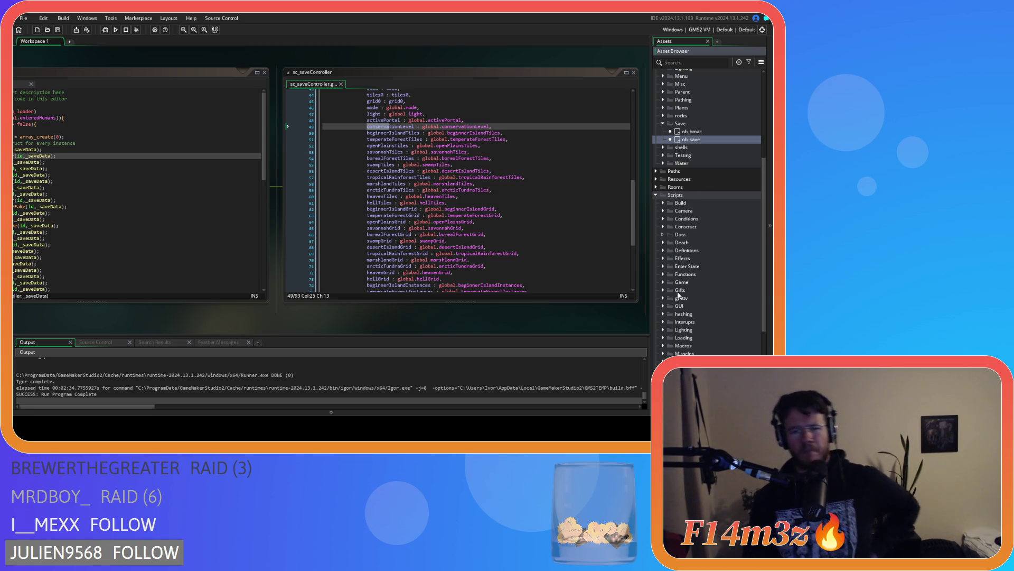
scroll(680, 294, "down", 2)
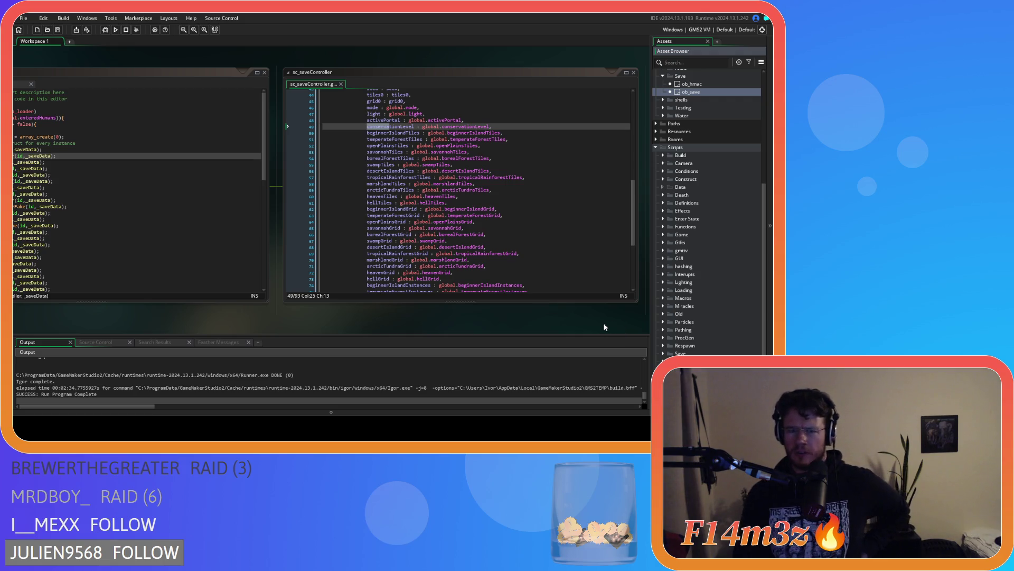
scroll(689, 242, "up", 1)
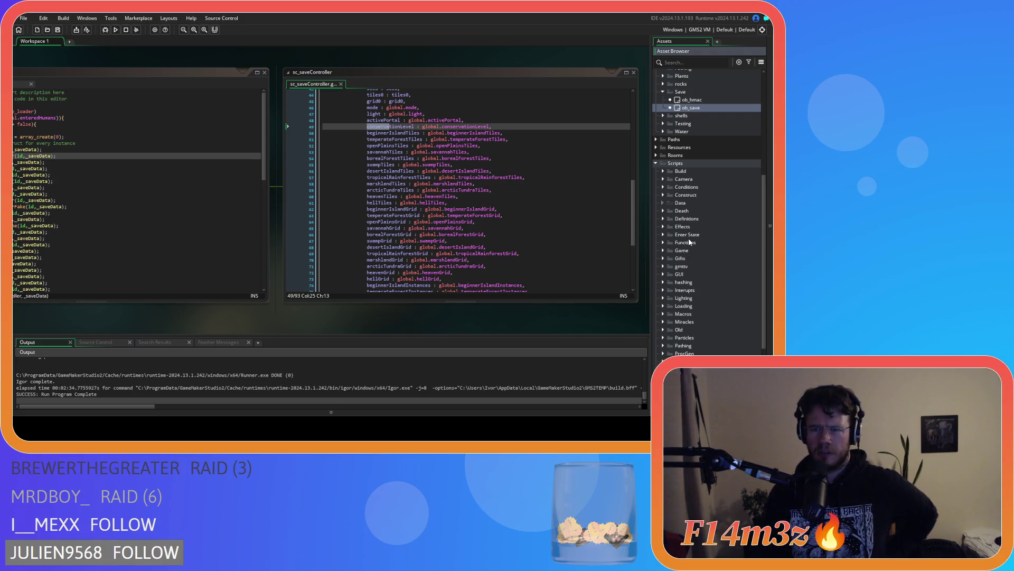
scroll(662, 190, "up", 5)
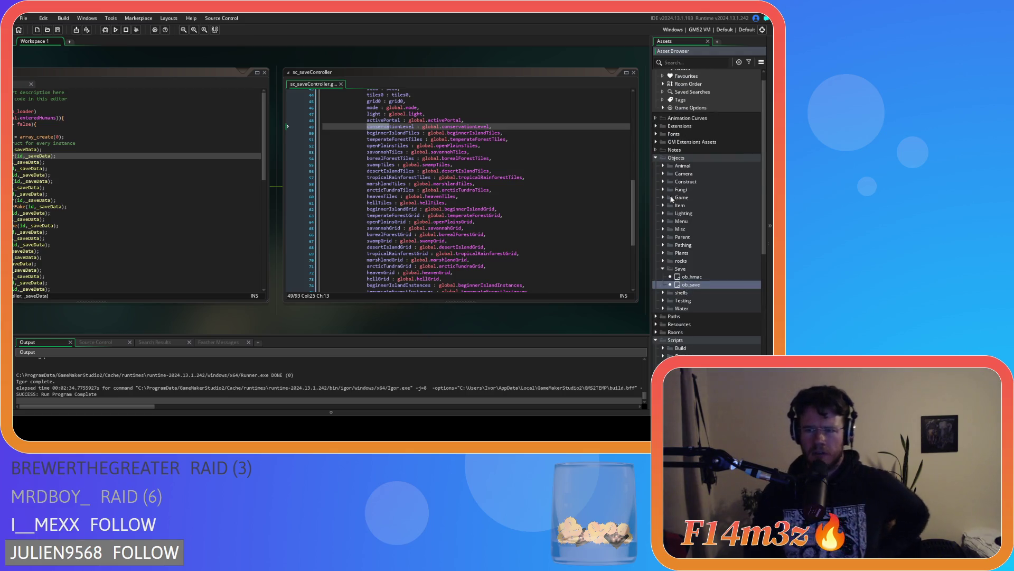
left_click(664, 197)
double_click(692, 229)
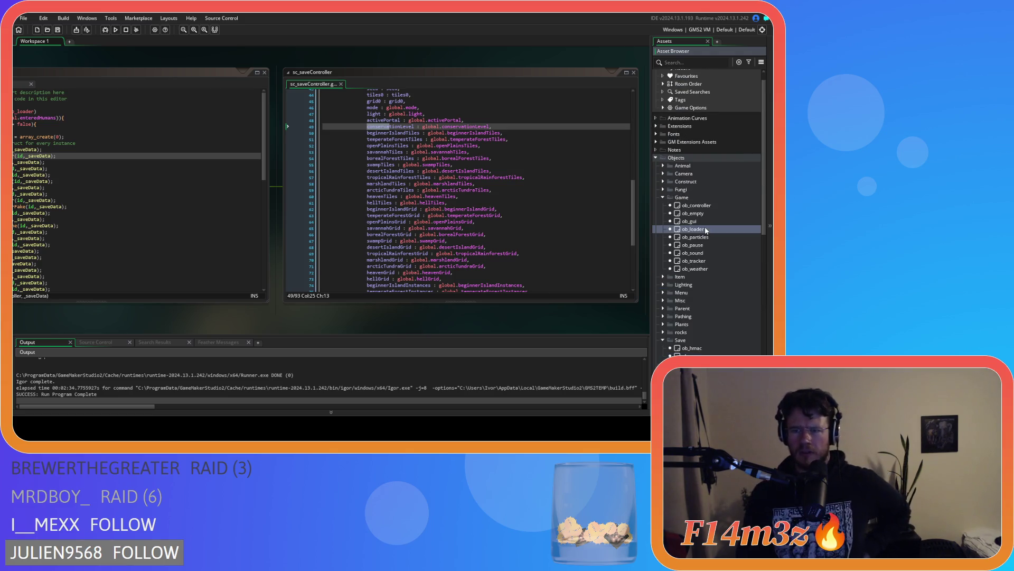
left_click(397, 207)
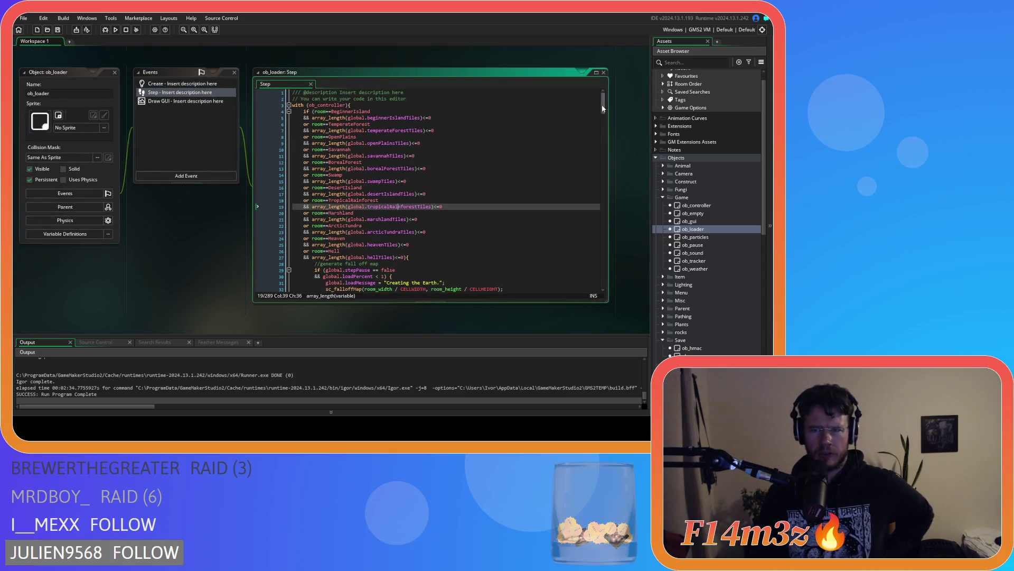
mouse_move(604, 104)
left_mouse_down()
mouse_move(613, 163)
mouse_move(602, 209)
left_mouse_up()
left_click(462, 213)
left_click_drag(370, 212, 446, 216)
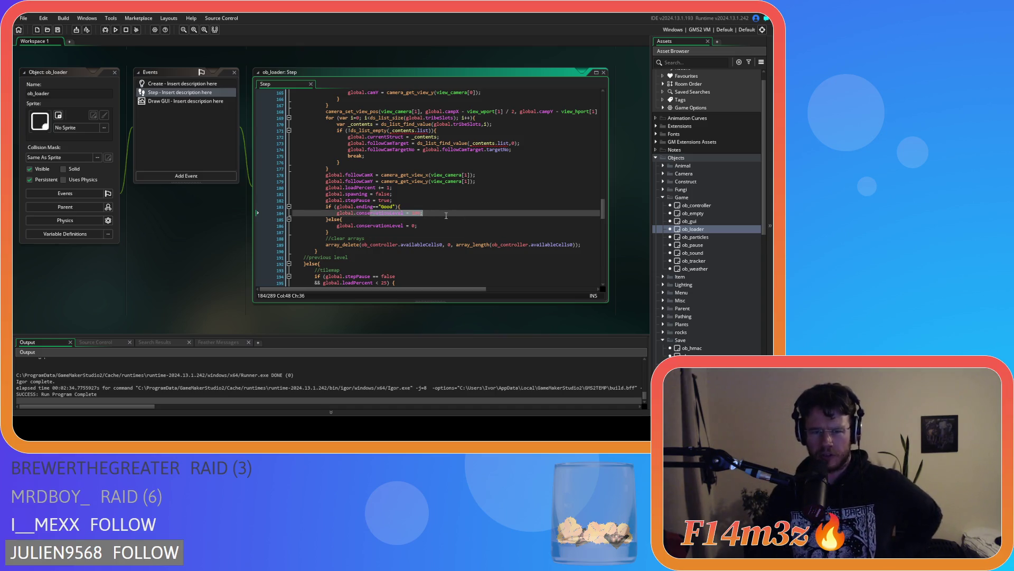
left_click(358, 206)
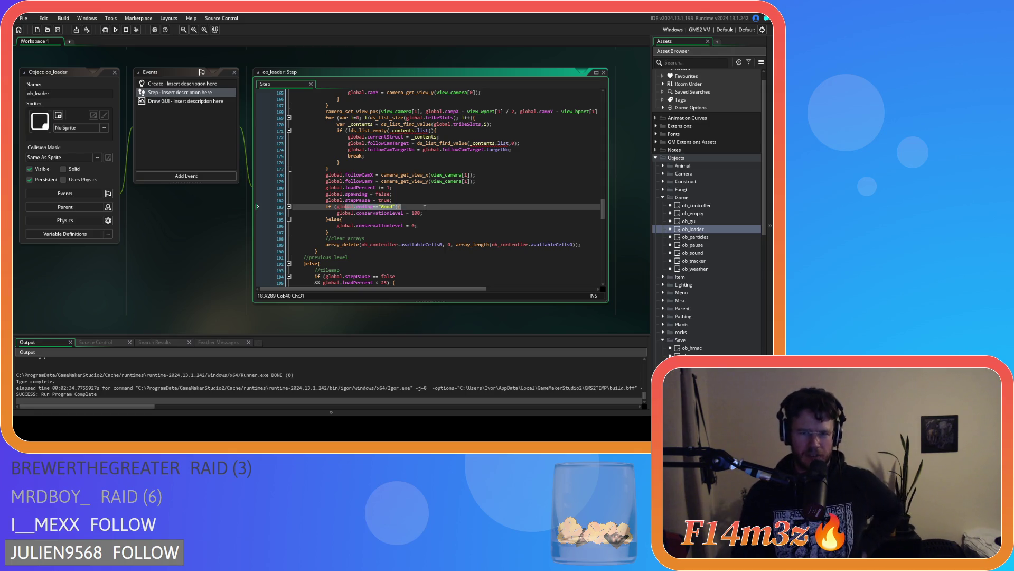
left_click_drag(370, 225, 473, 229)
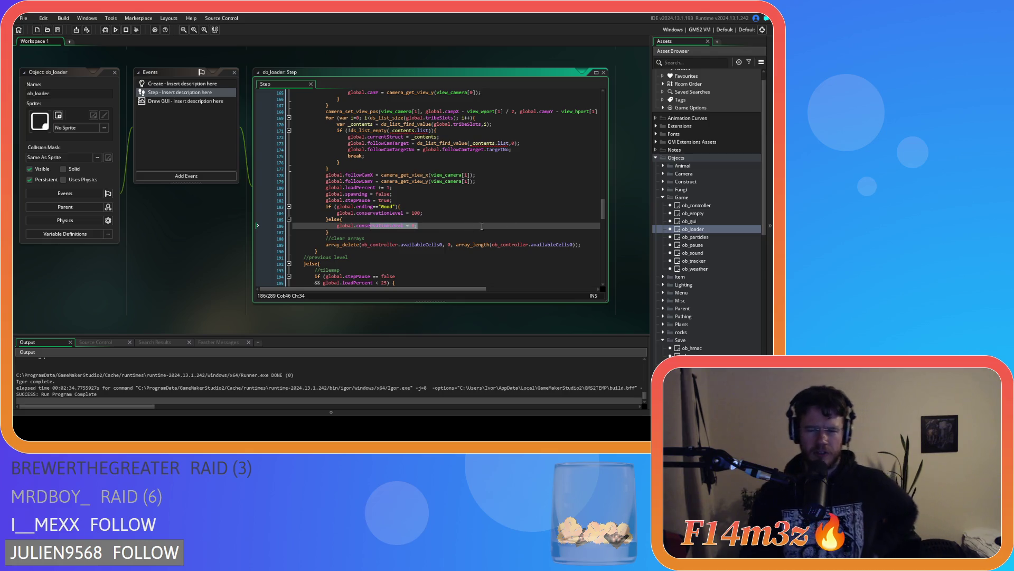
left_click_drag(603, 211, 606, 236)
scroll(612, 268, "down", 5)
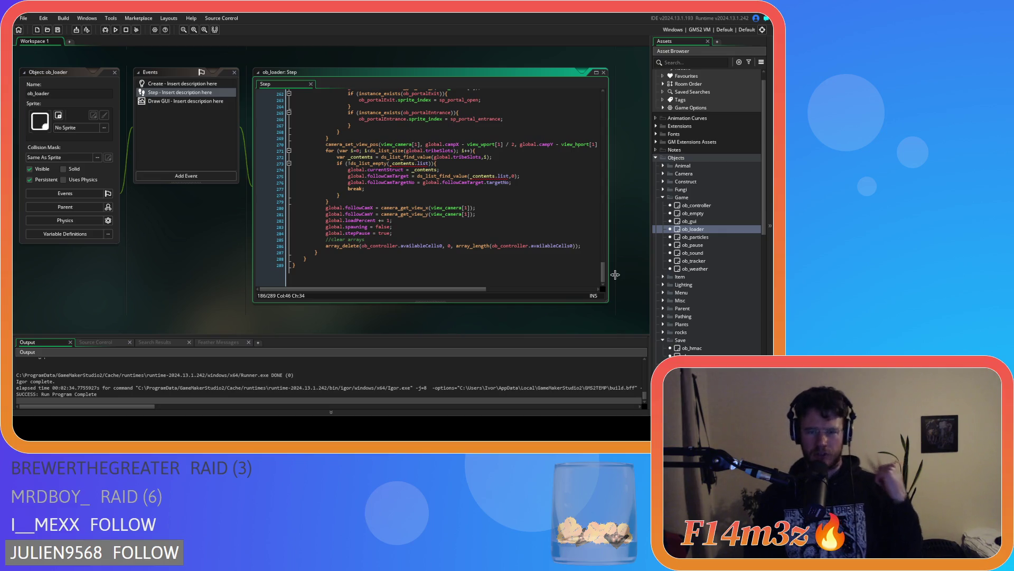
left_click_drag(605, 273, 592, 213)
mouse_move(347, 170)
left_mouse_down()
mouse_move(328, 175)
mouse_move(324, 153)
left_mouse_up()
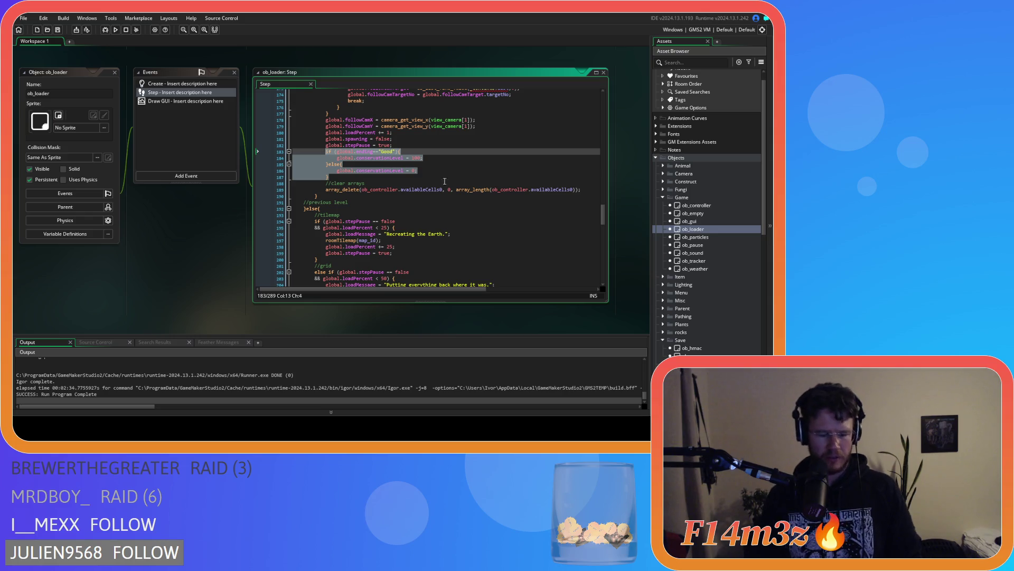
mouse_move(603, 213)
left_mouse_down()
mouse_move(608, 294)
mouse_move(602, 234)
mouse_move(603, 274)
left_mouse_up()
left_click(351, 210)
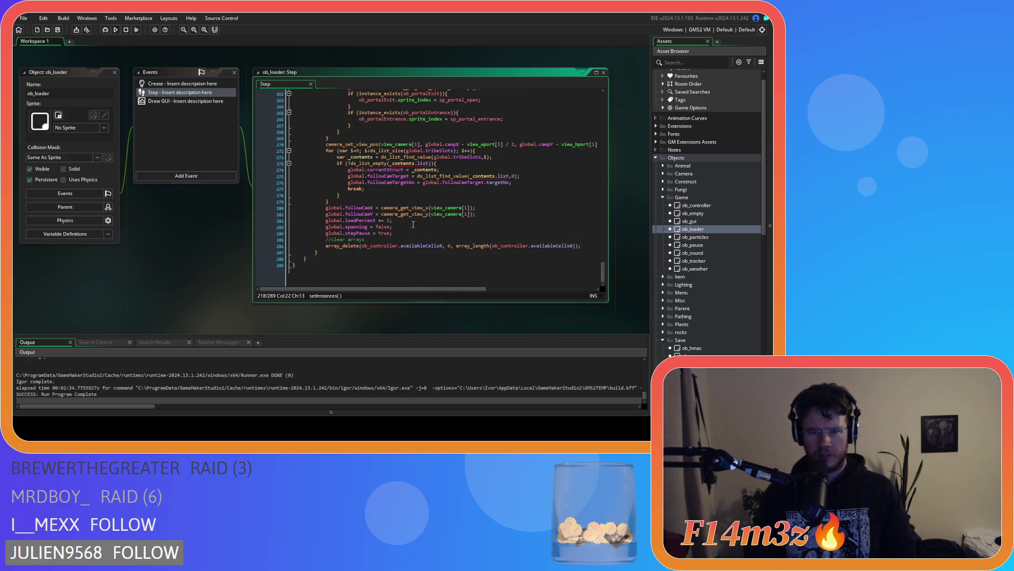
left_click(372, 201)
scroll(585, 200, "up", 20)
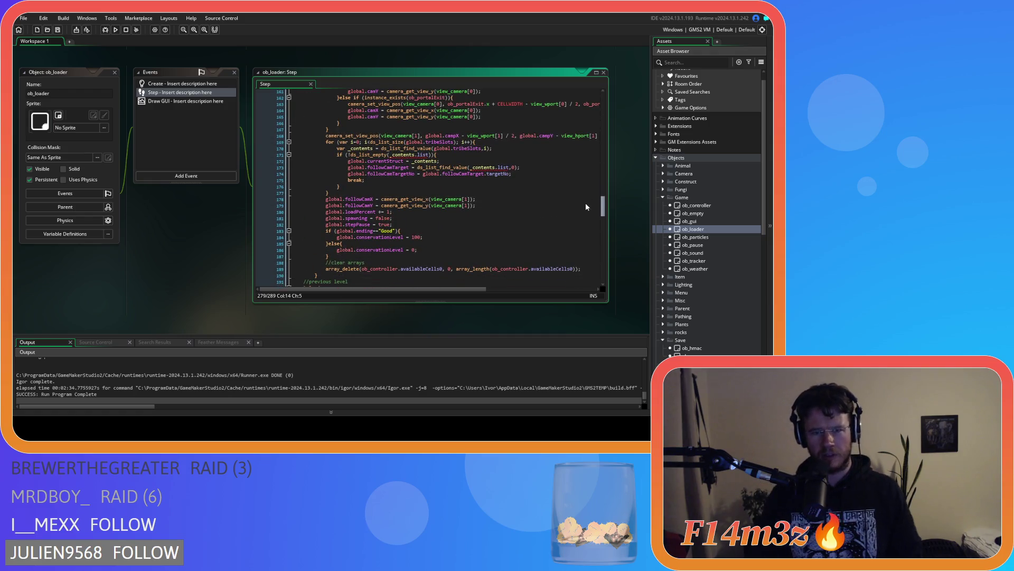
scroll(586, 207, "down", 20)
Paste the conservationLevel block into the previous-level branch and remove its else part
left_click(411, 233)
key("ctrl+v")
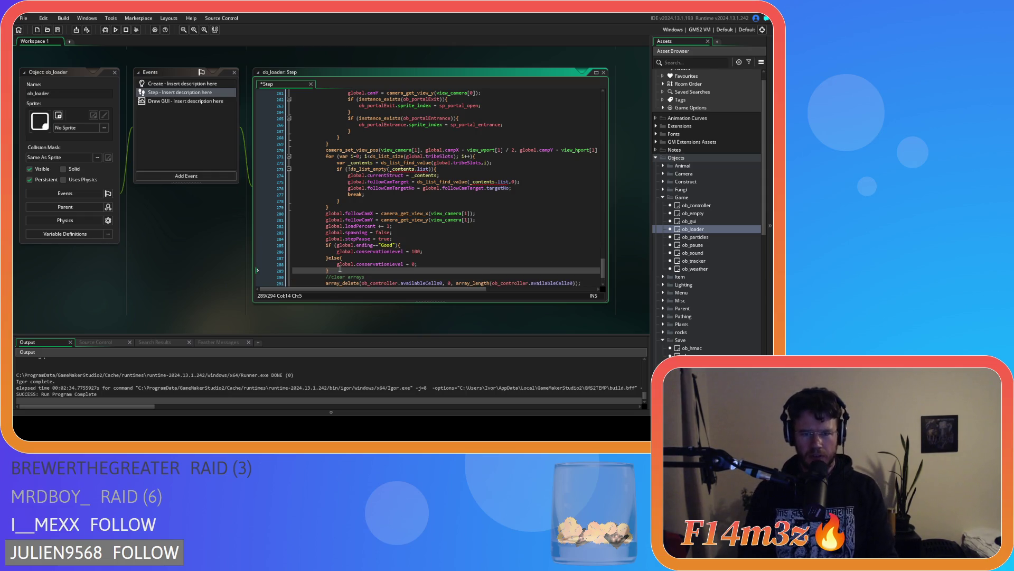
key("shift+Up")
key("shift+Up")
key("Delete")
Change the check to "Bad" setting conservationLevel to 0, and save the Step code
double_click(387, 246)
type("Bad")
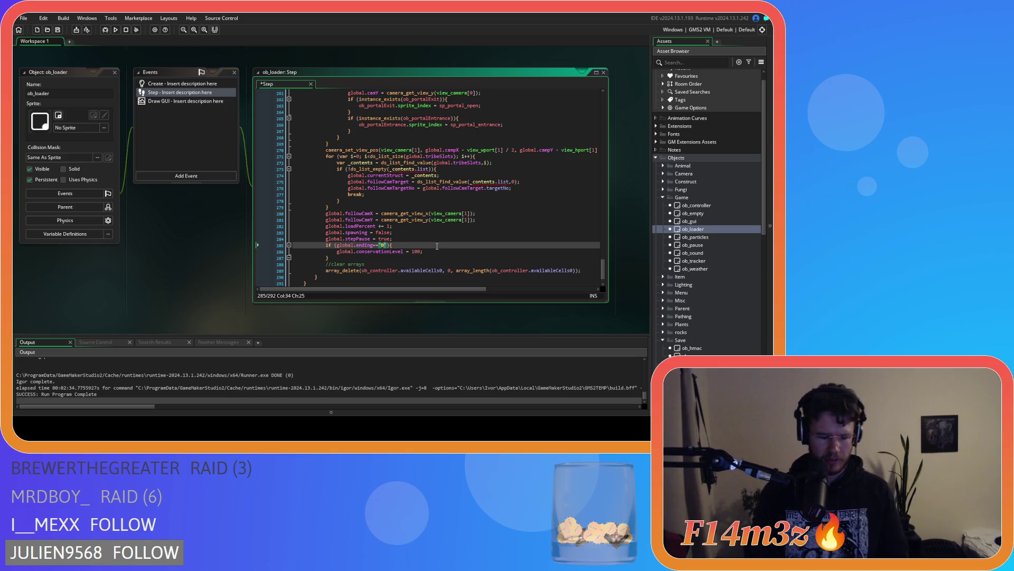
double_click(417, 252)
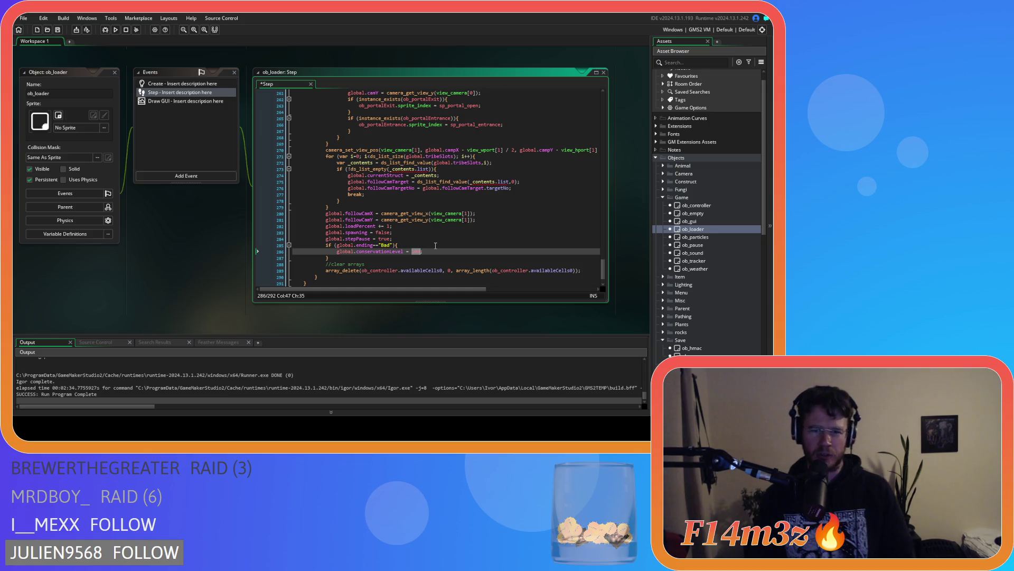
type("0")
key("ctrl+s")
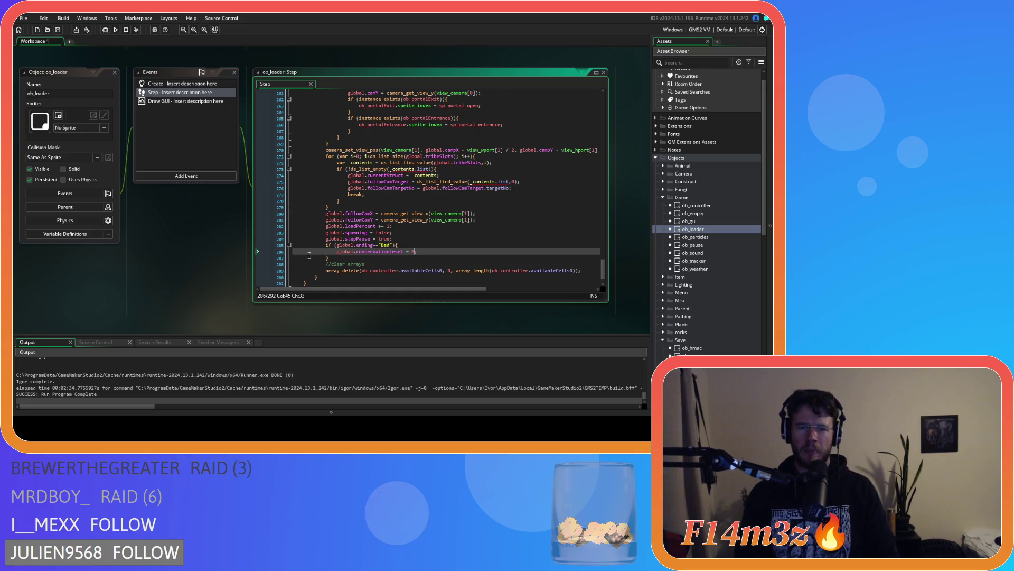
right_click(208, 253)
Close all open editors and collapse the Game, Save, Scripts and Objects folders
mouse_move(220, 263)
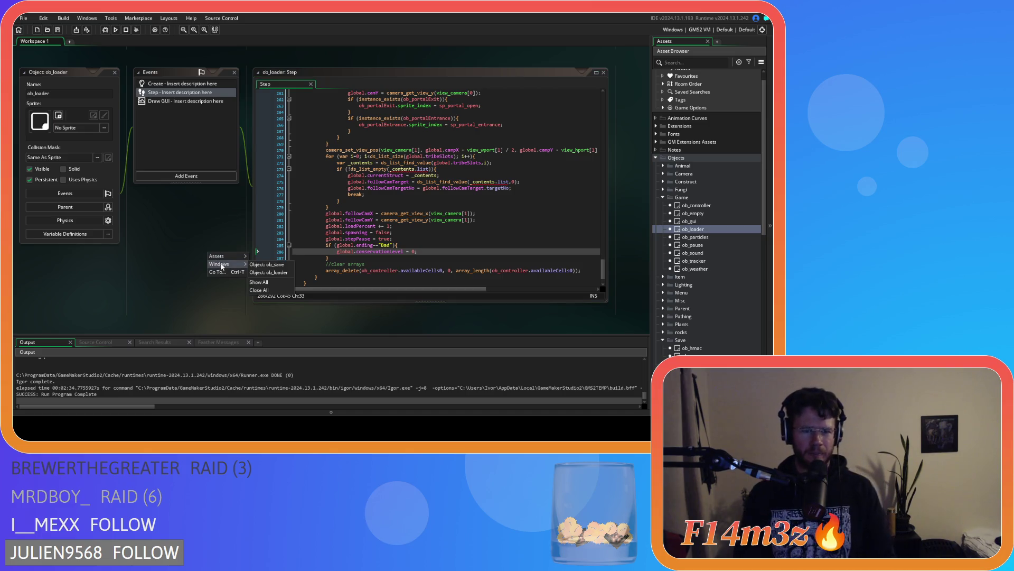
left_click(256, 291)
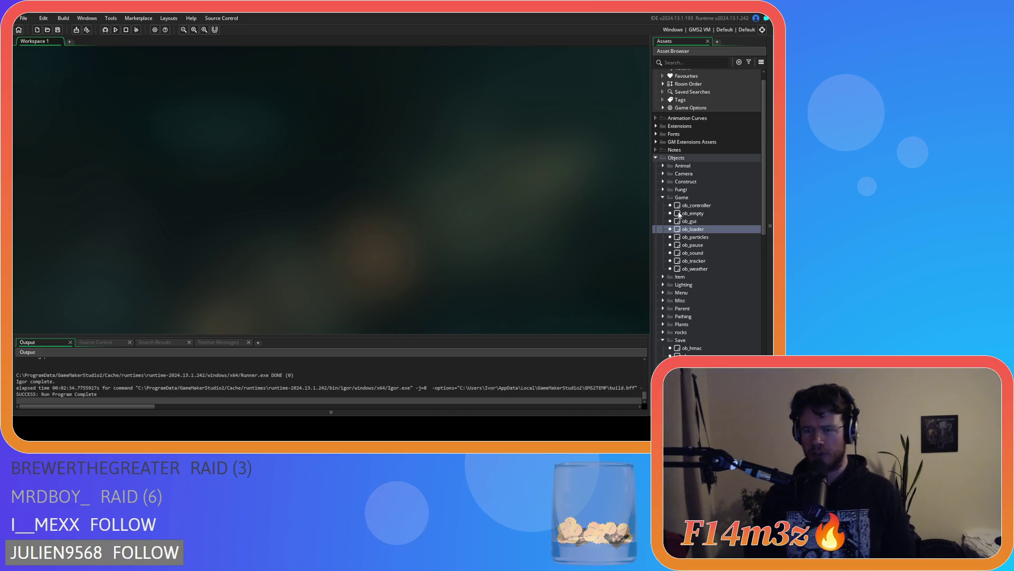
left_click(663, 197)
left_click(664, 268)
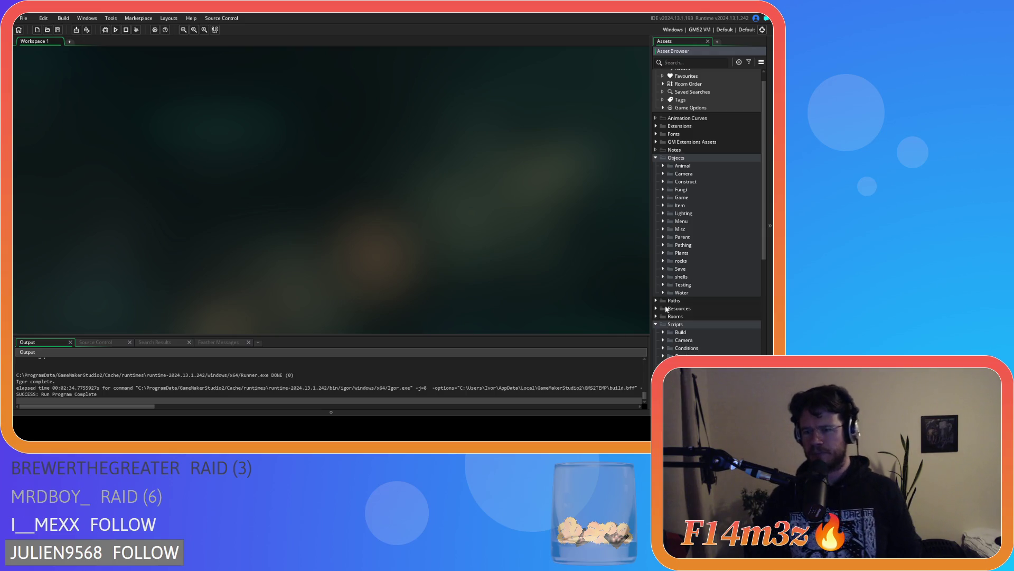
left_click(658, 324)
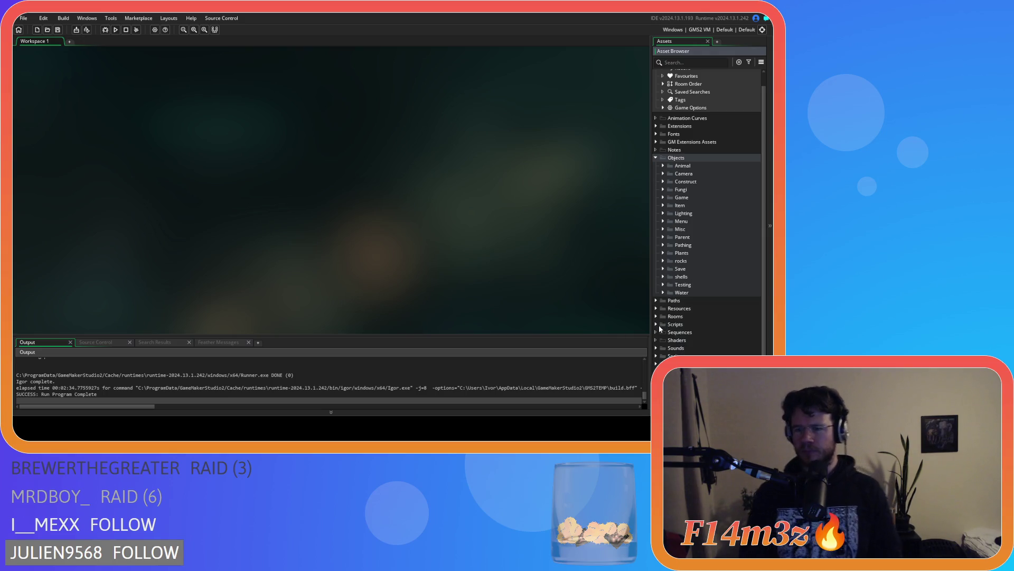
left_click(656, 158)
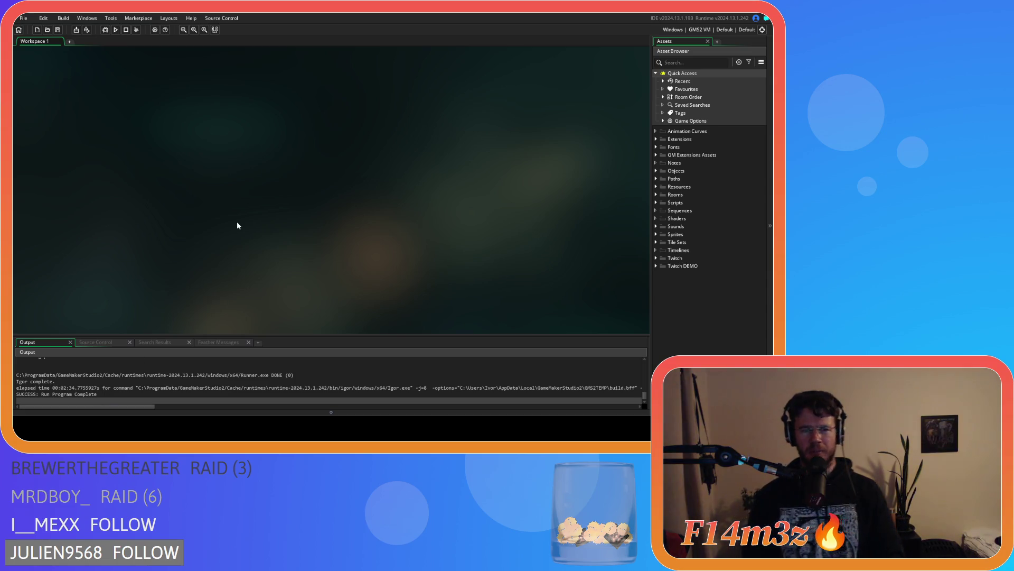
Build and run Entheogen with F5, then load the saved game from the title menu
key("F5")
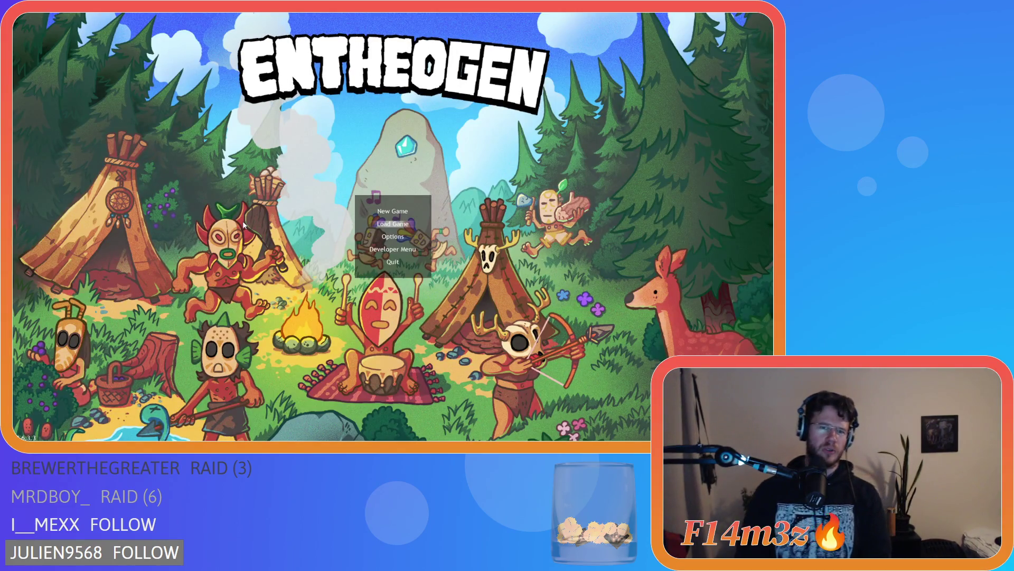
key("Return")
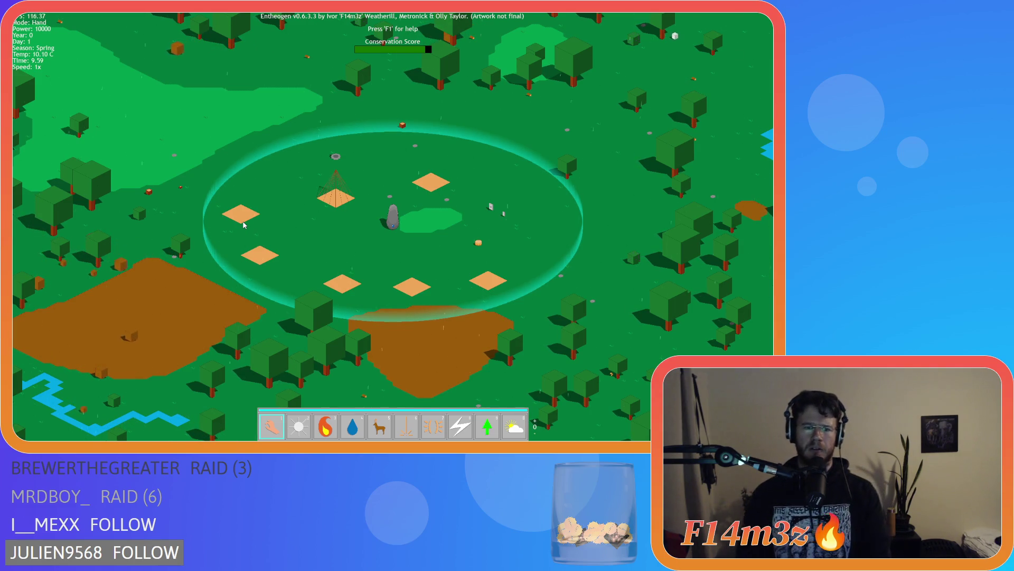
Generate a new world, zoom out and pan across the island, then request to quit
key("r")
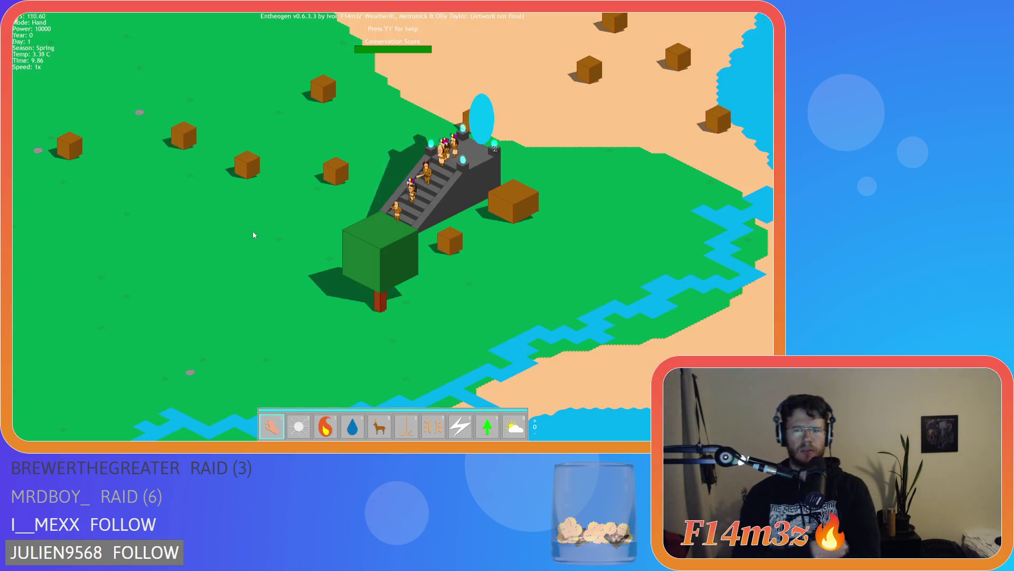
scroll(253, 232, "down", 5)
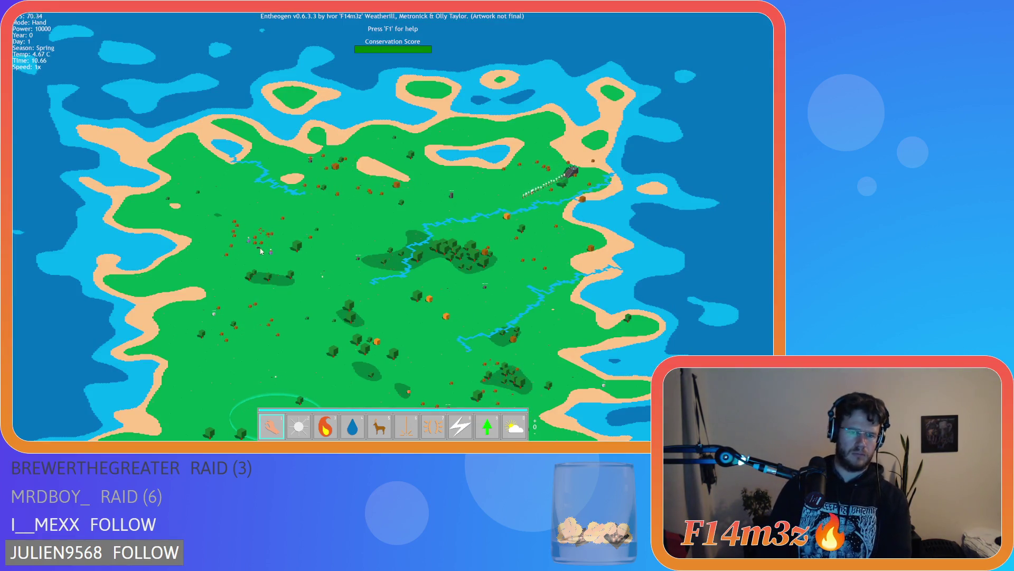
key("s")
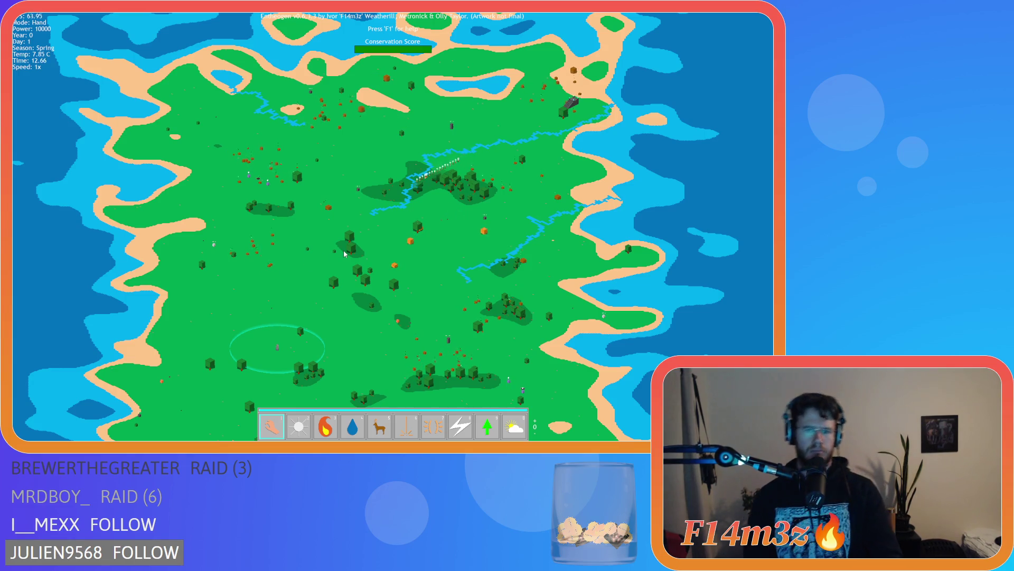
key("Escape")
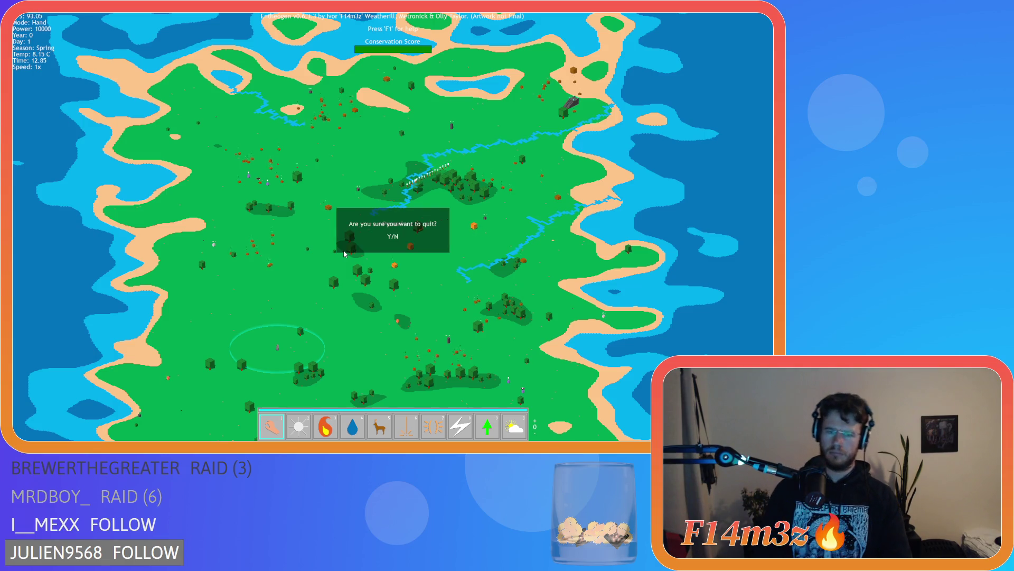
Confirm quitting to the title screen to begin a fresh Temperate Forest game
key("y")
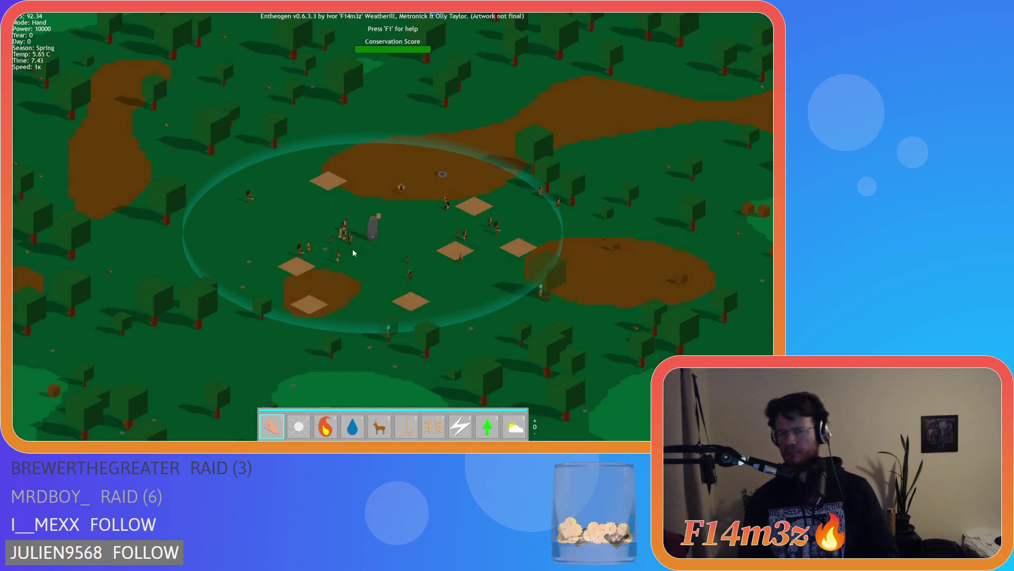
Quicksave with F5, then untick De/Select all in the Tribe panel to clear every gift
scroll(353, 253, "down", 5)
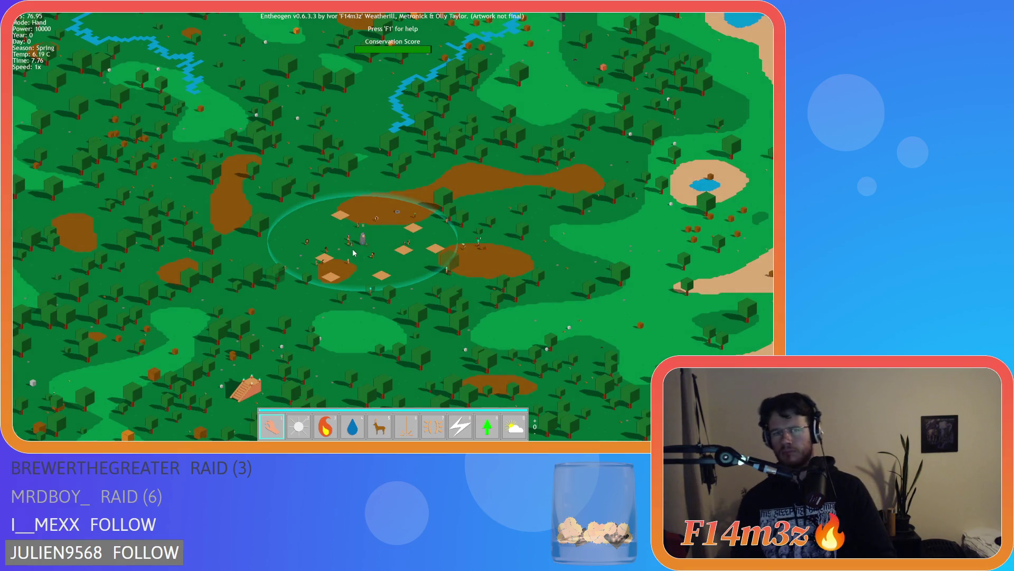
key("F5")
left_click(353, 252)
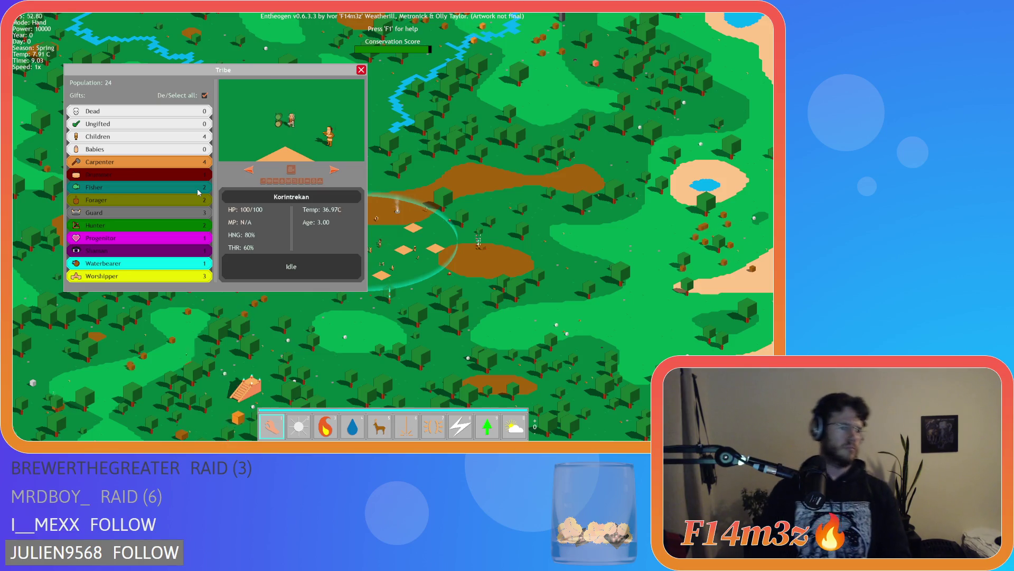
left_click(204, 97)
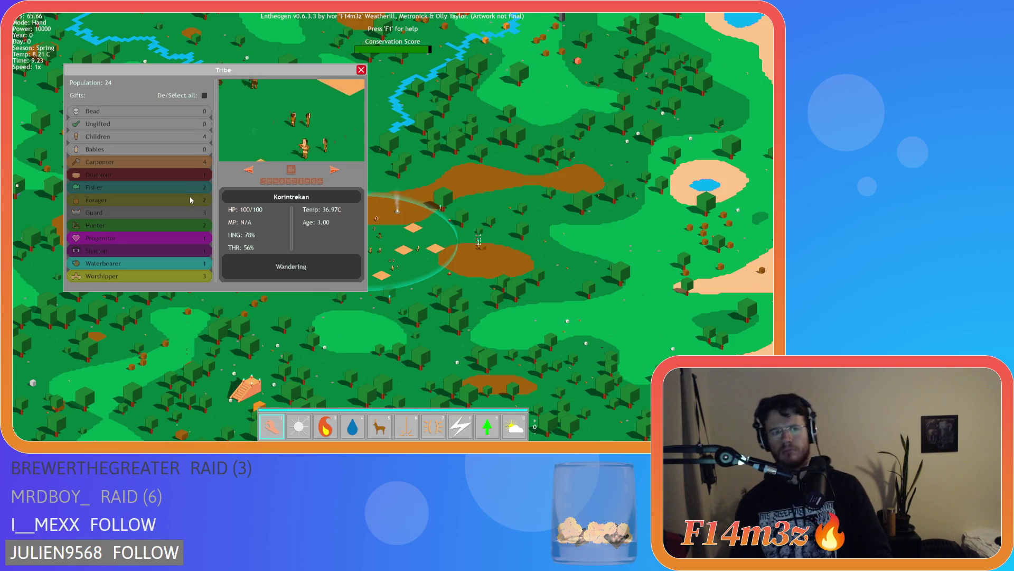
Inspect villagers Driwelira, Marmeluna and Othenthun, then close the Tribe panel
left_click(302, 181)
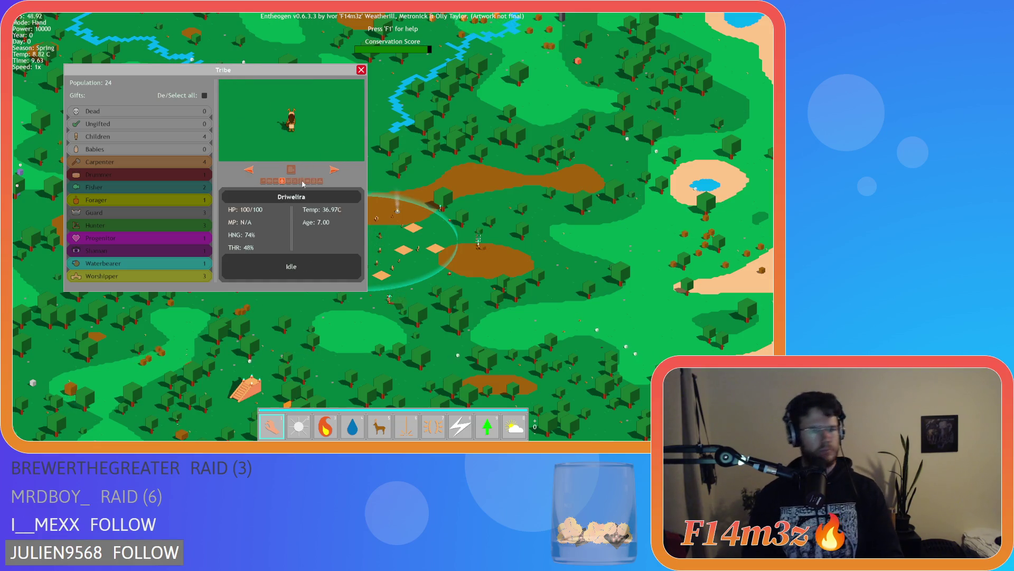
left_click(174, 187)
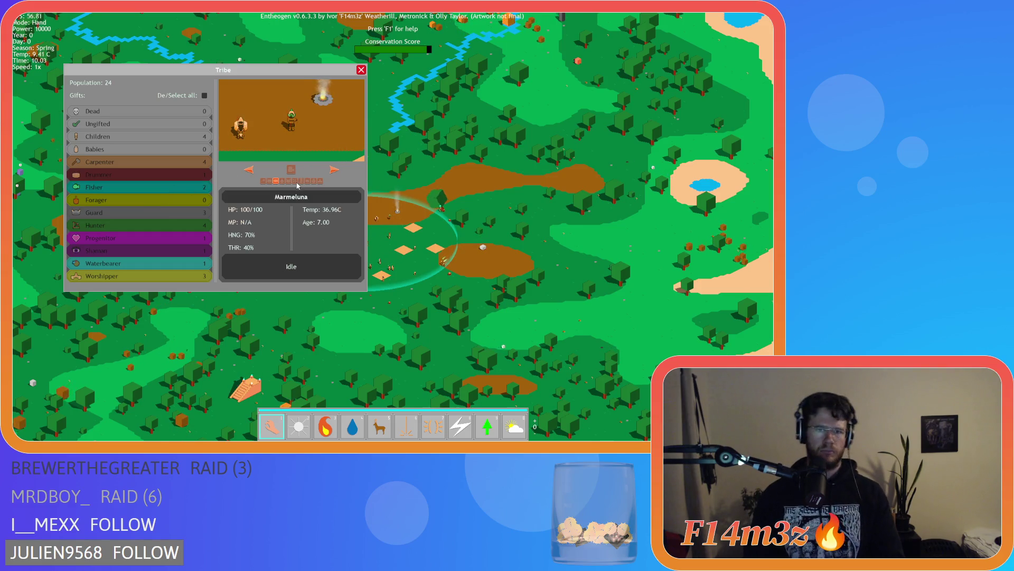
left_click(333, 170)
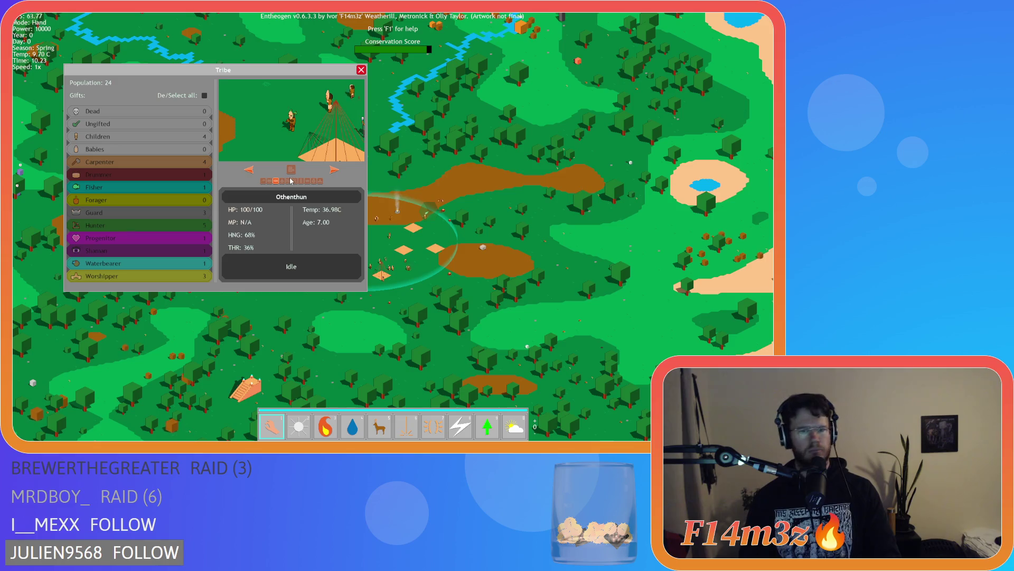
left_click(361, 71)
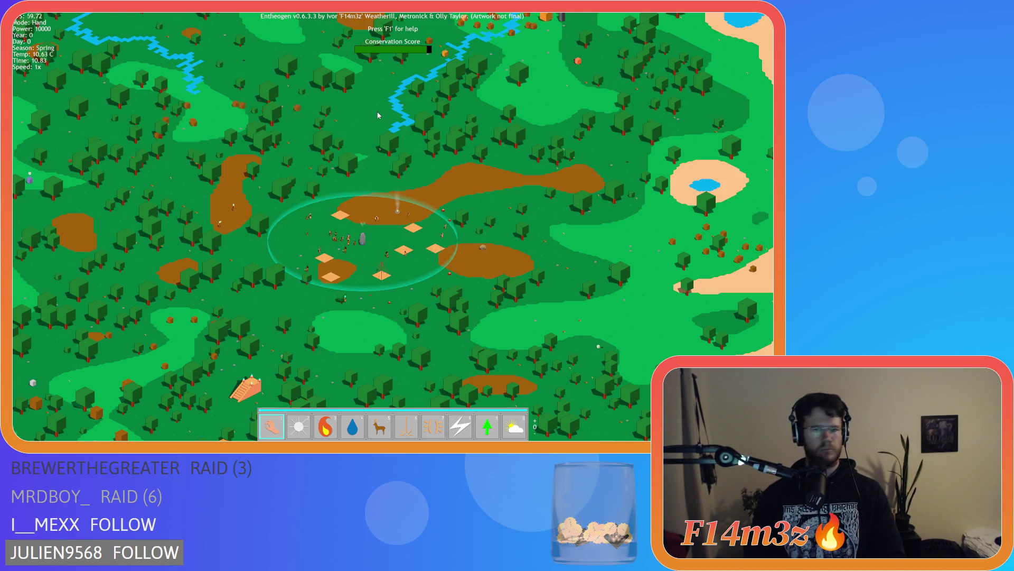
scroll(382, 158, "up", 5)
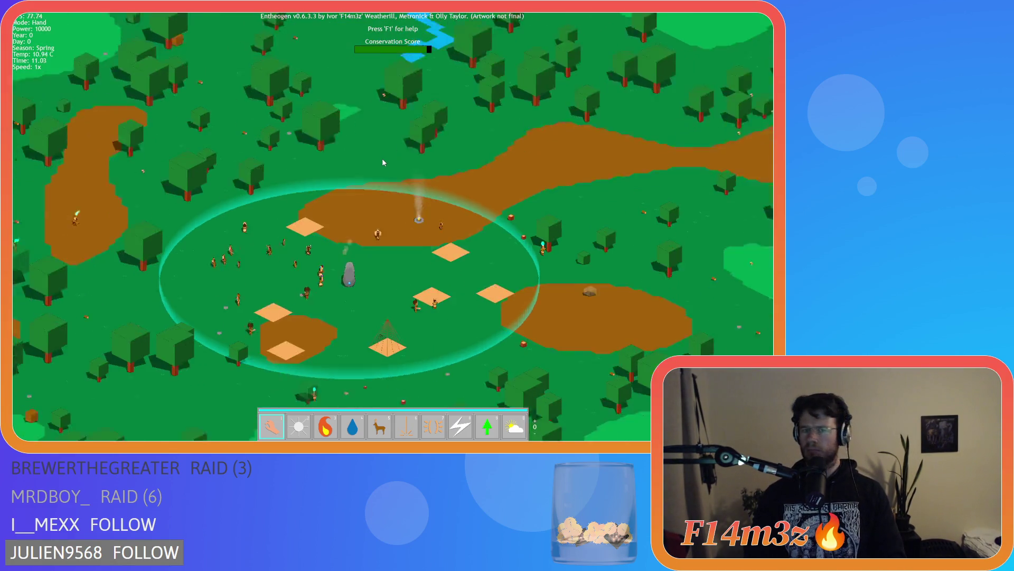
key("a")
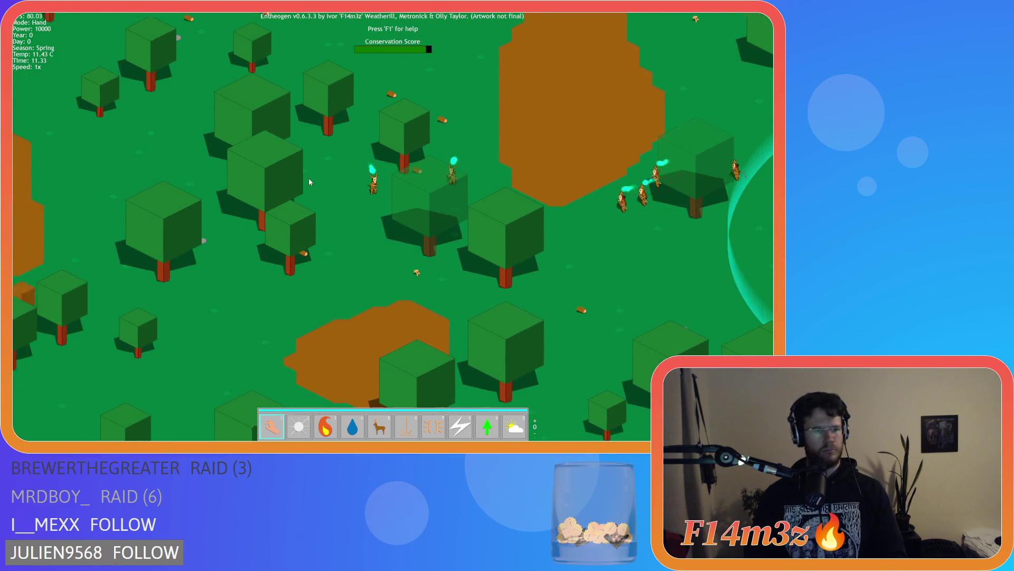
scroll(310, 181, "down", 5)
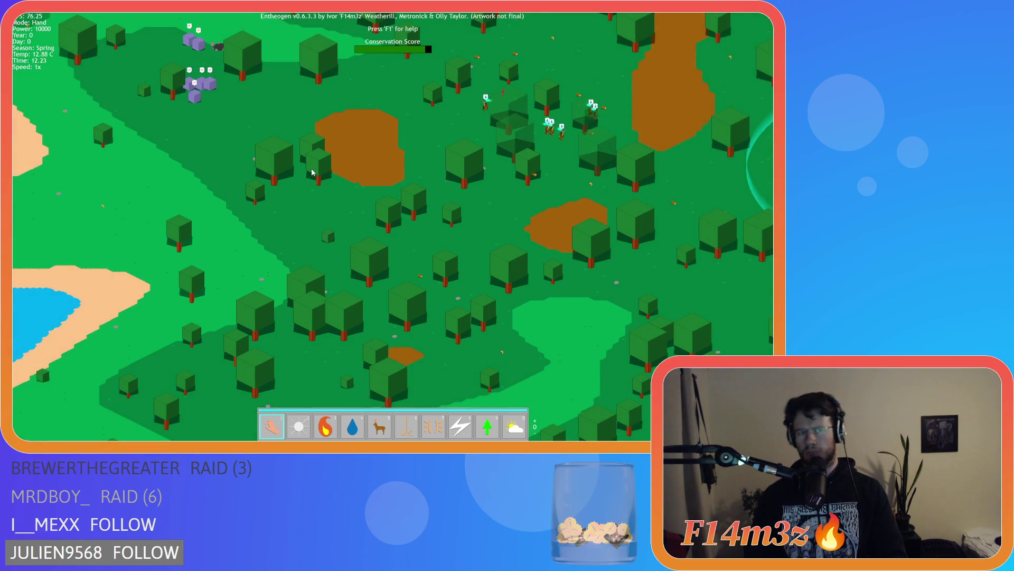
scroll(312, 173, "down", 5)
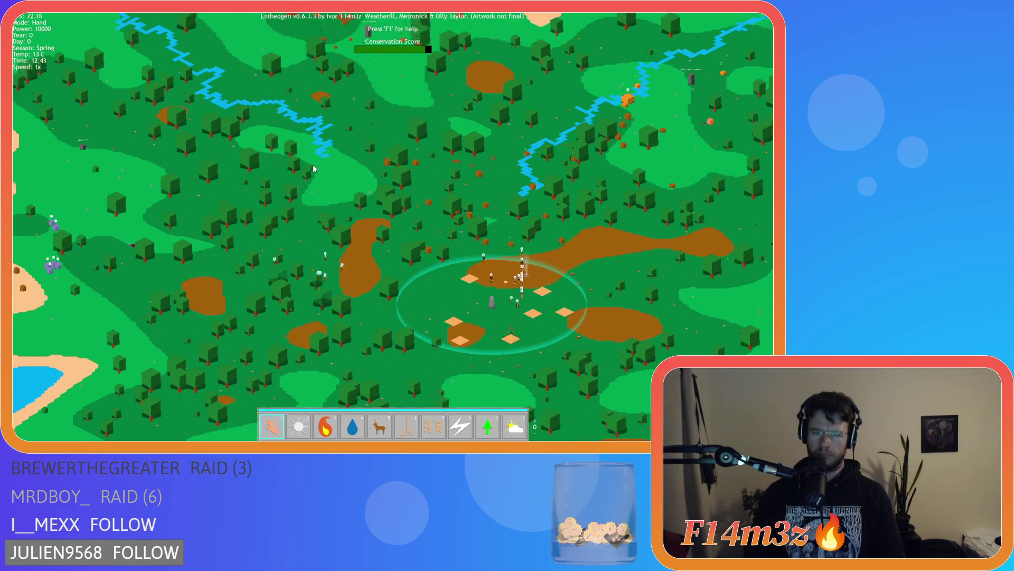
scroll(313, 168, "up", 5)
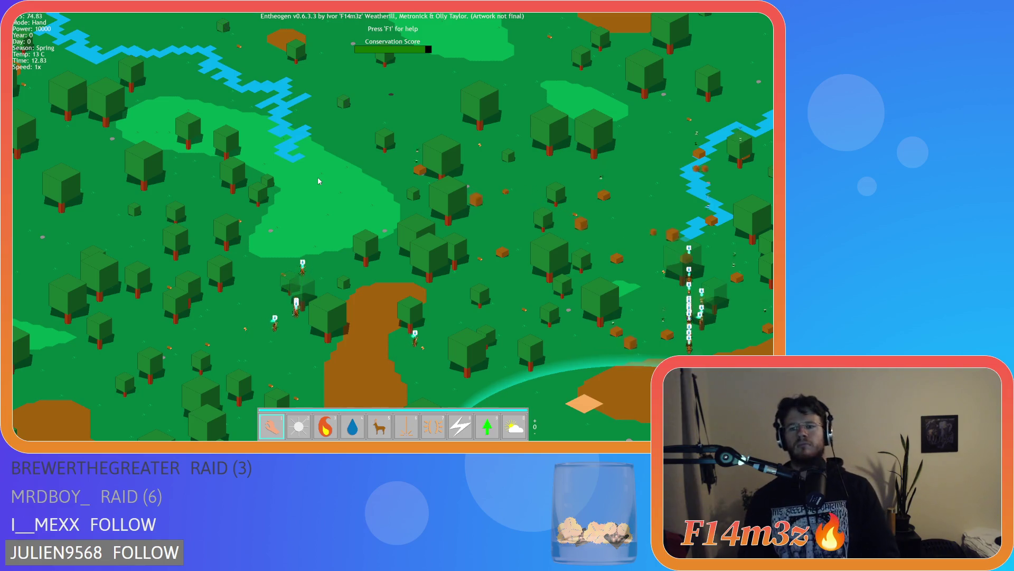
scroll(318, 181, "up", 3)
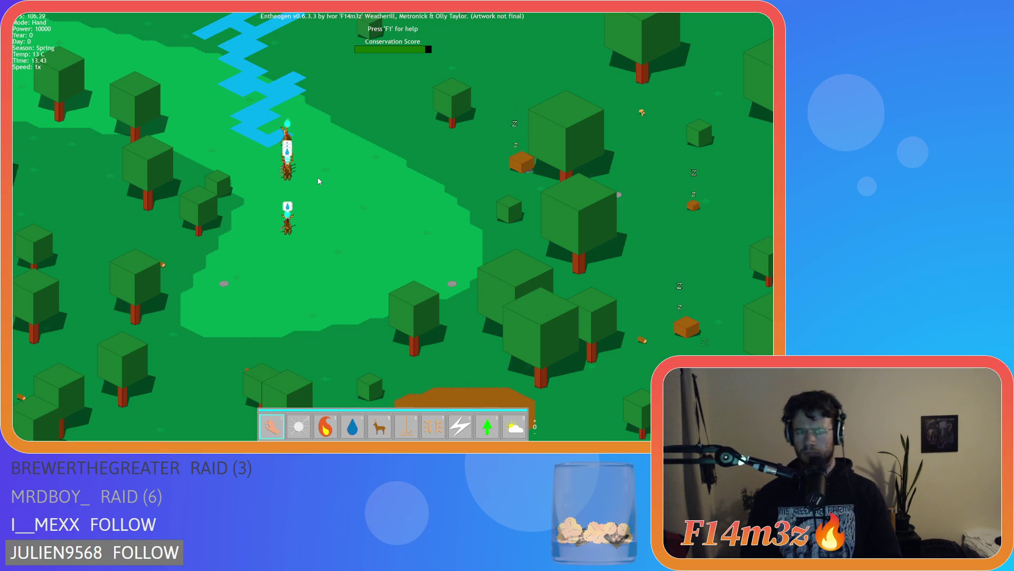
scroll(318, 181, "up", 3)
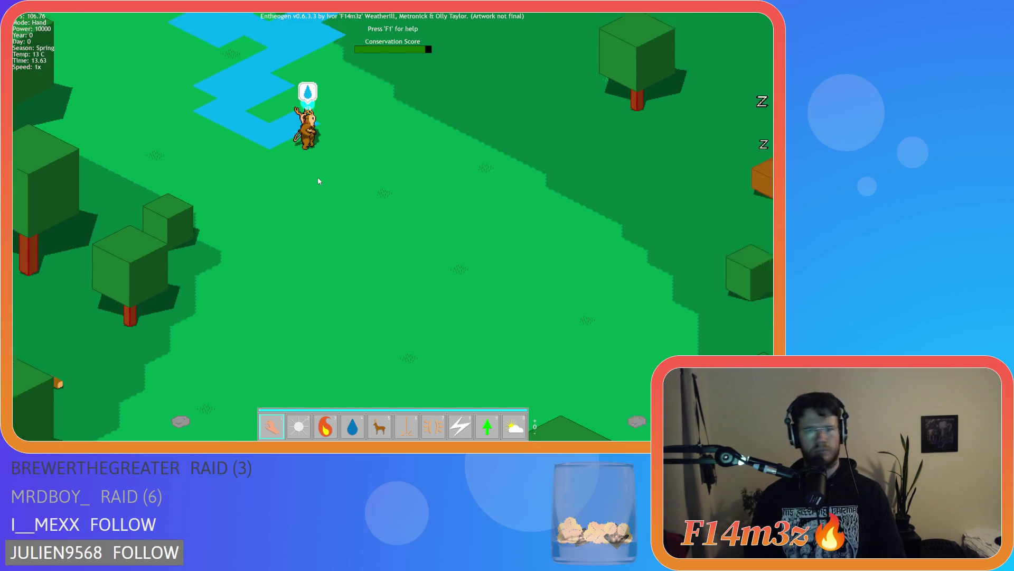
key("w")
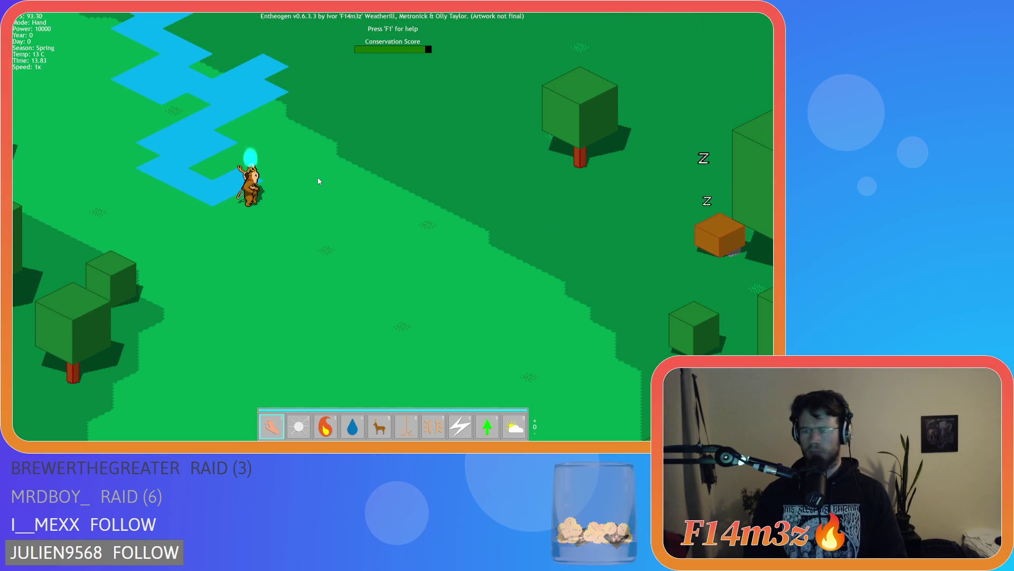
key("d")
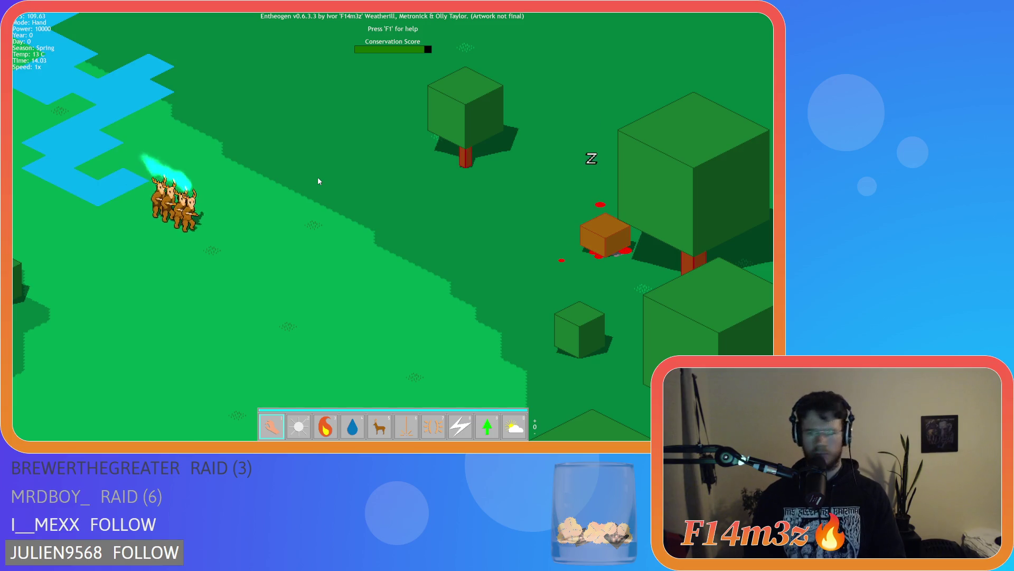
key("d")
key("s")
scroll(319, 181, "down", 3)
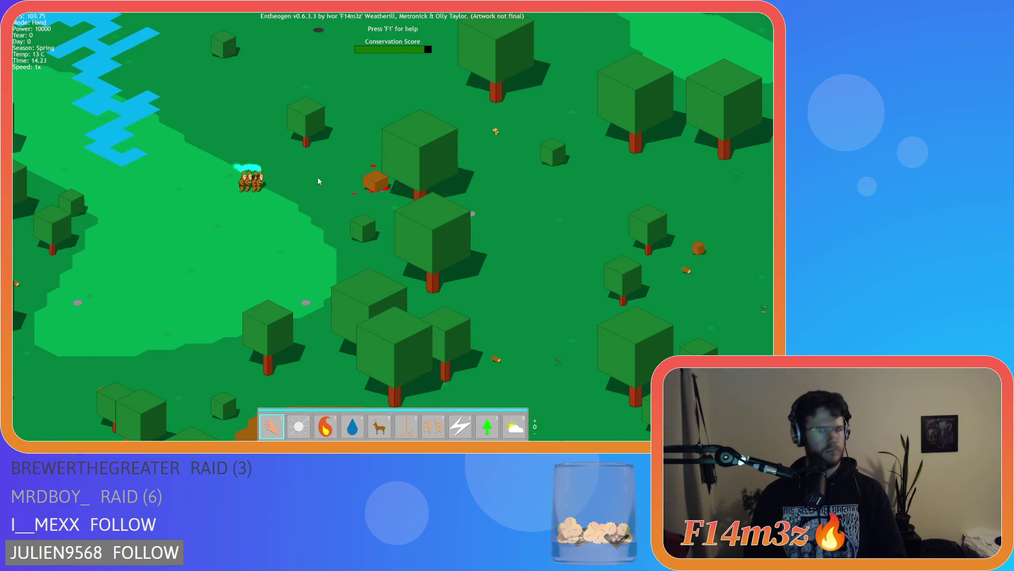
key("d")
key("s")
key("w")
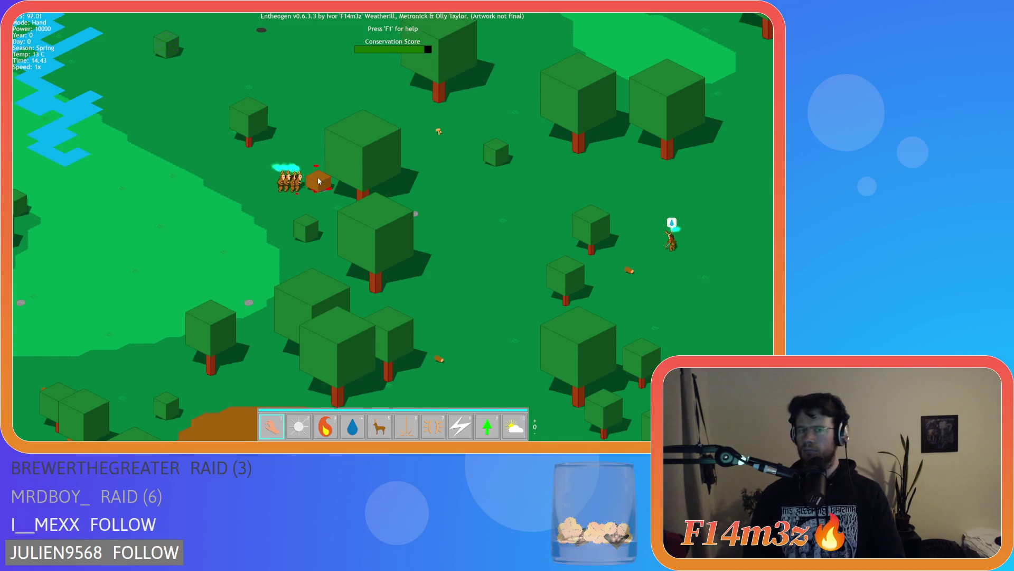
scroll(319, 180, "up", 3)
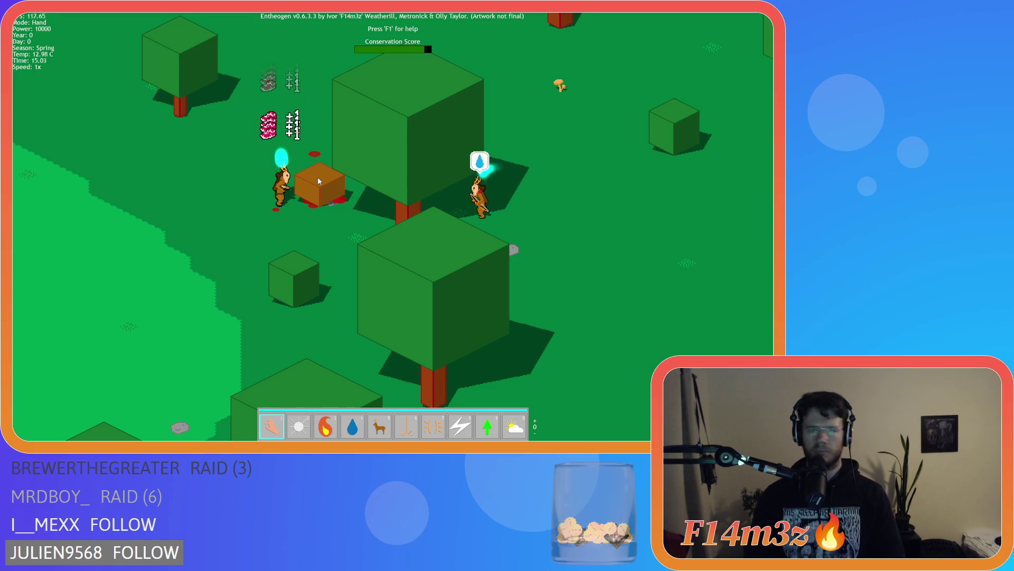
scroll(318, 176, "down", 3)
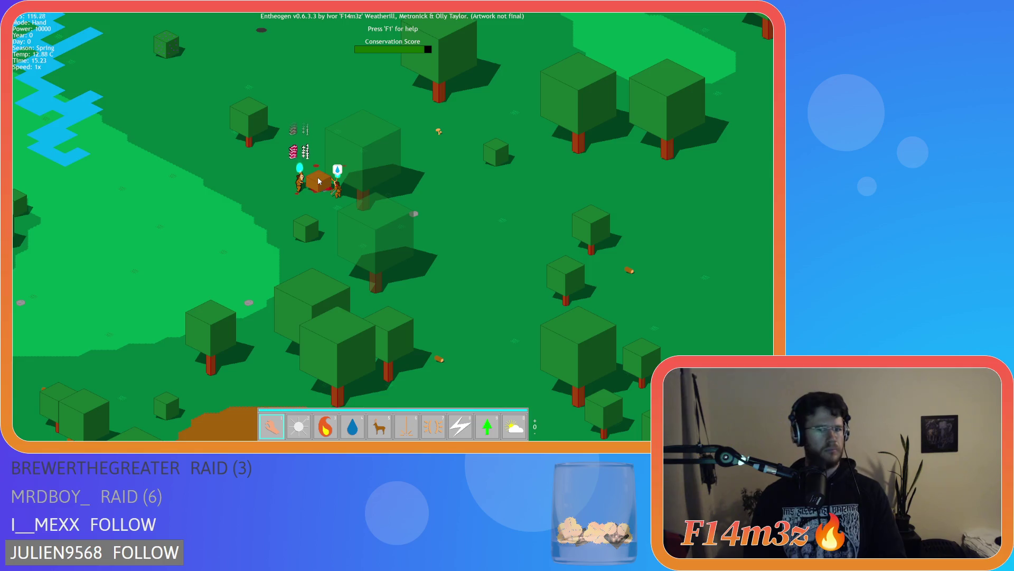
scroll(318, 181, "down", 3)
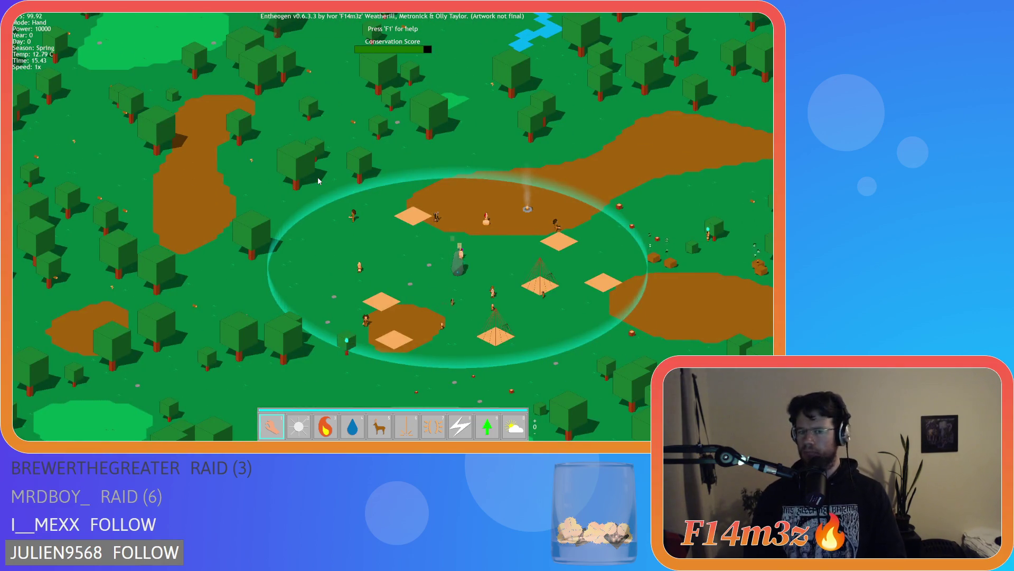
scroll(319, 180, "up", 5)
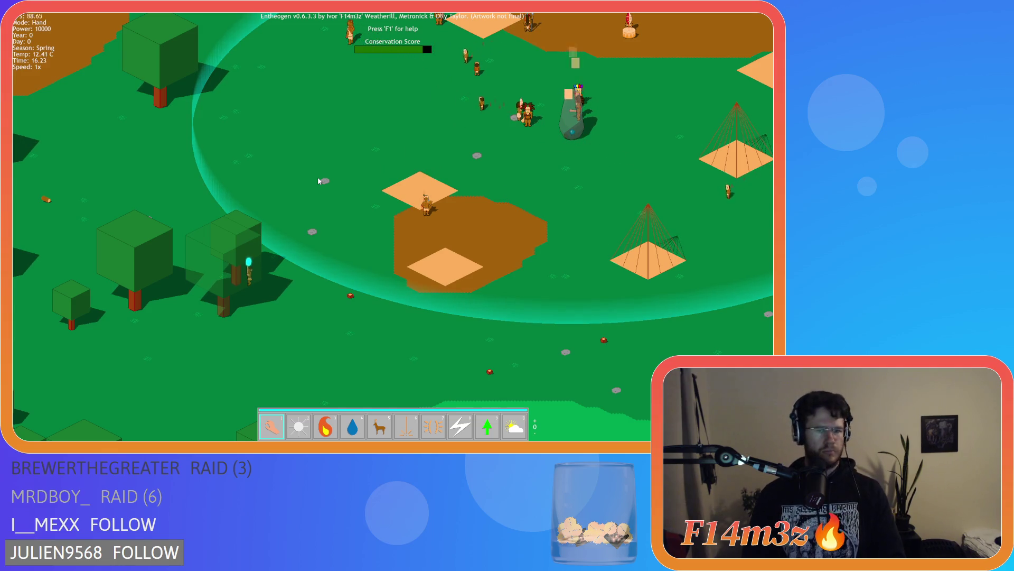
scroll(318, 181, "down", 5)
scroll(318, 180, "up", 5)
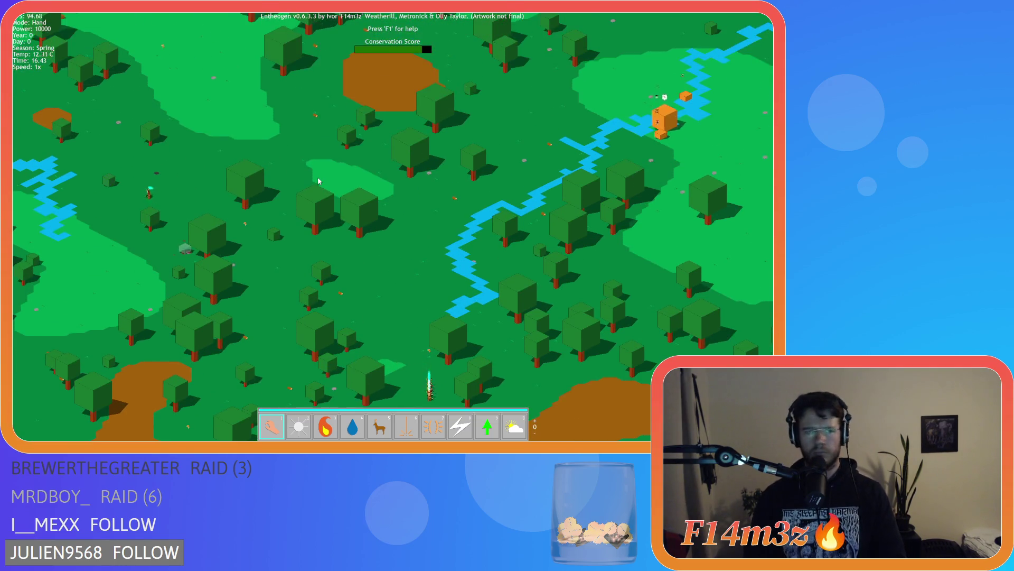
scroll(318, 181, "down", 3)
scroll(299, 194, "up", 5)
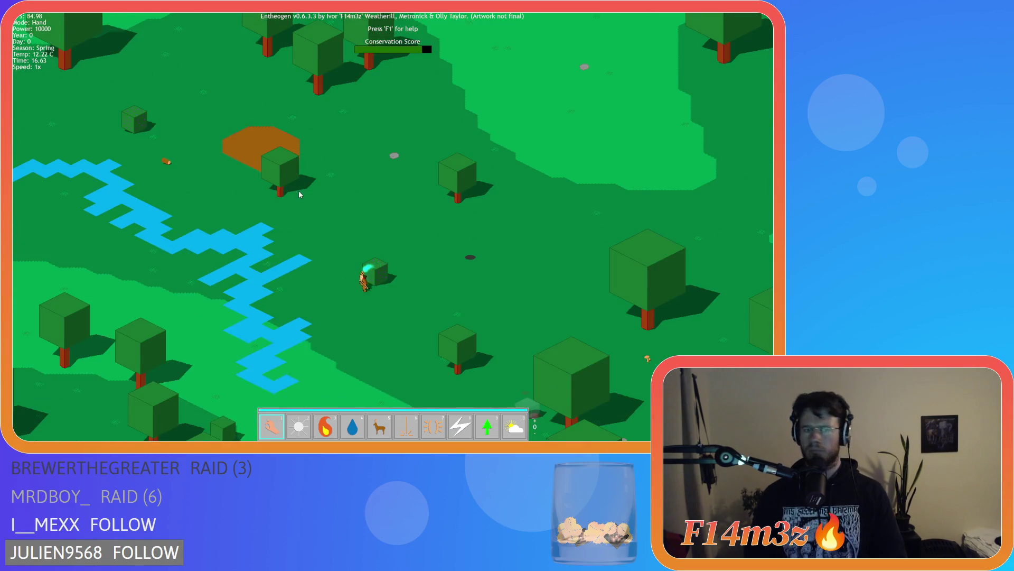
Find Othenthun by the river and carry him with the Hand to the village camp
key("s")
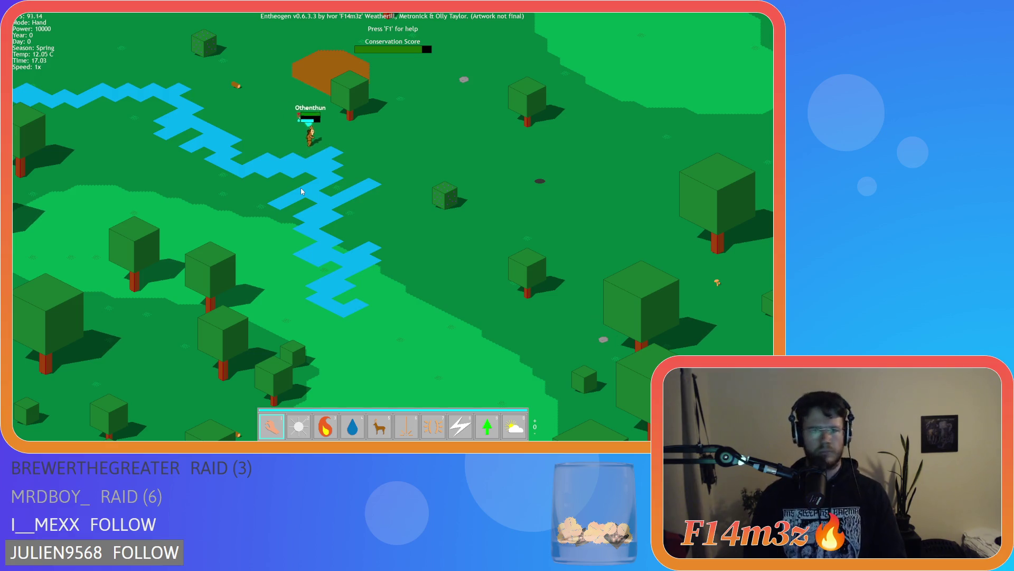
key("w")
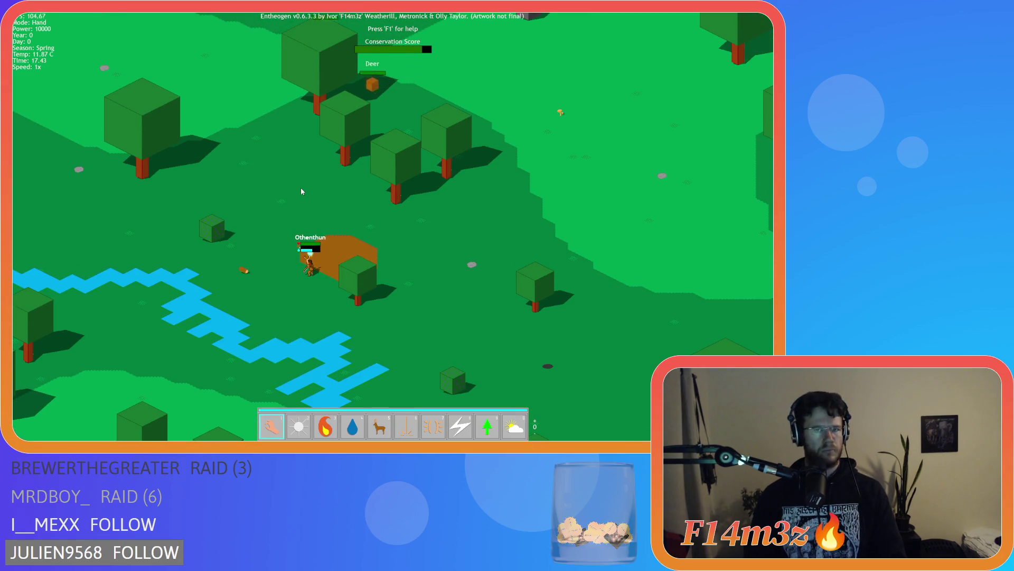
key("w")
key("w")
key("a")
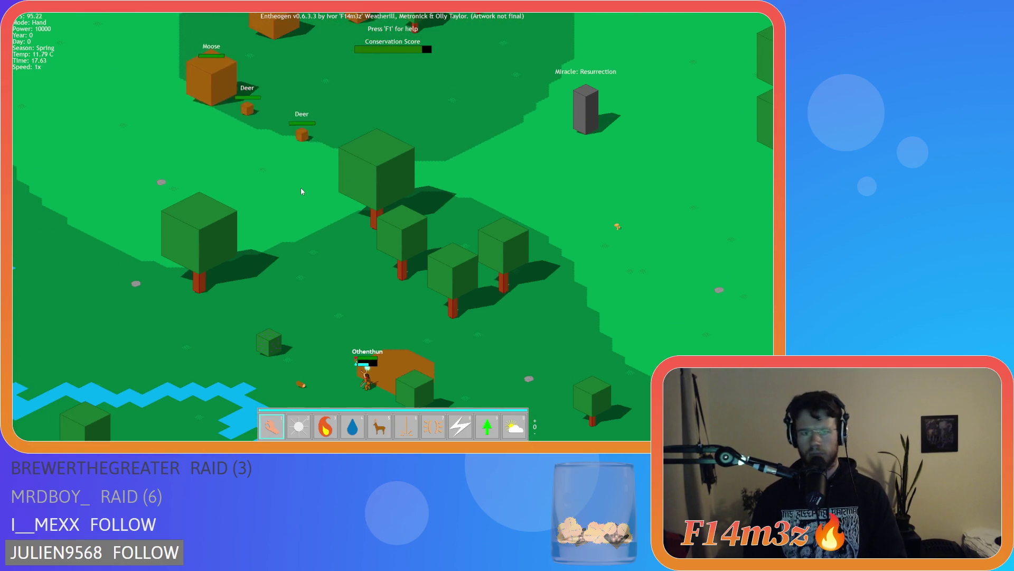
key("s")
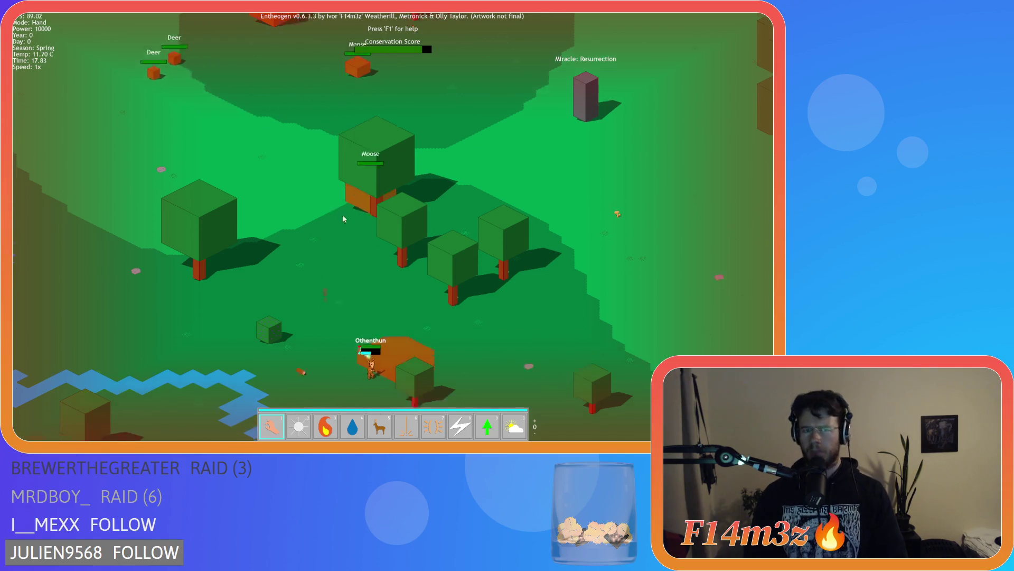
mouse_move(324, 198)
left_mouse_down()
mouse_move(430, 222)
mouse_move(500, 264)
mouse_move(506, 278)
mouse_move(474, 299)
mouse_move(481, 241)
left_mouse_up()
key("s")
key("d")
key("d")
Squash the red-arrow villager north of the camp with the Hand
key("s")
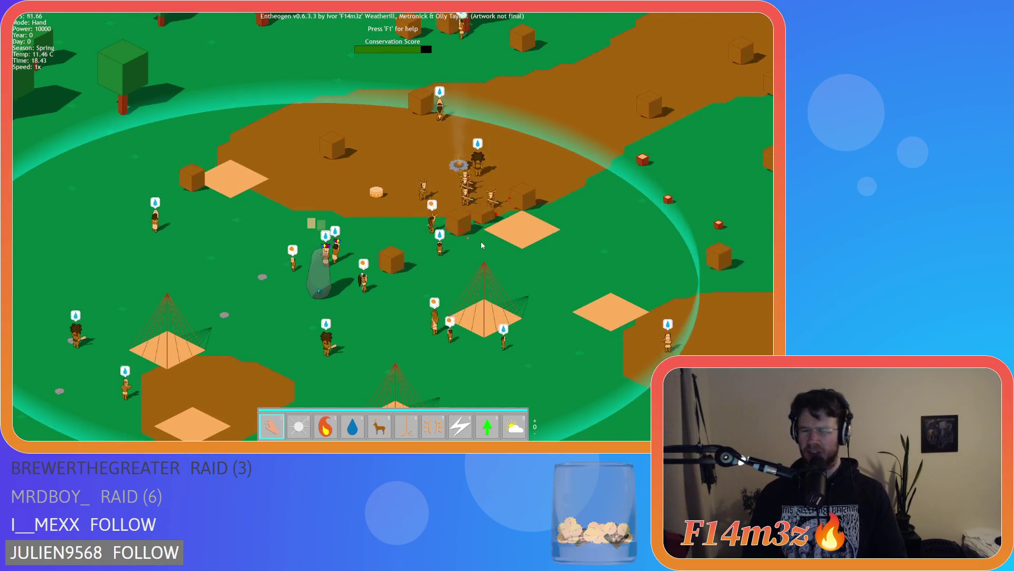
scroll(480, 228, "up", 4)
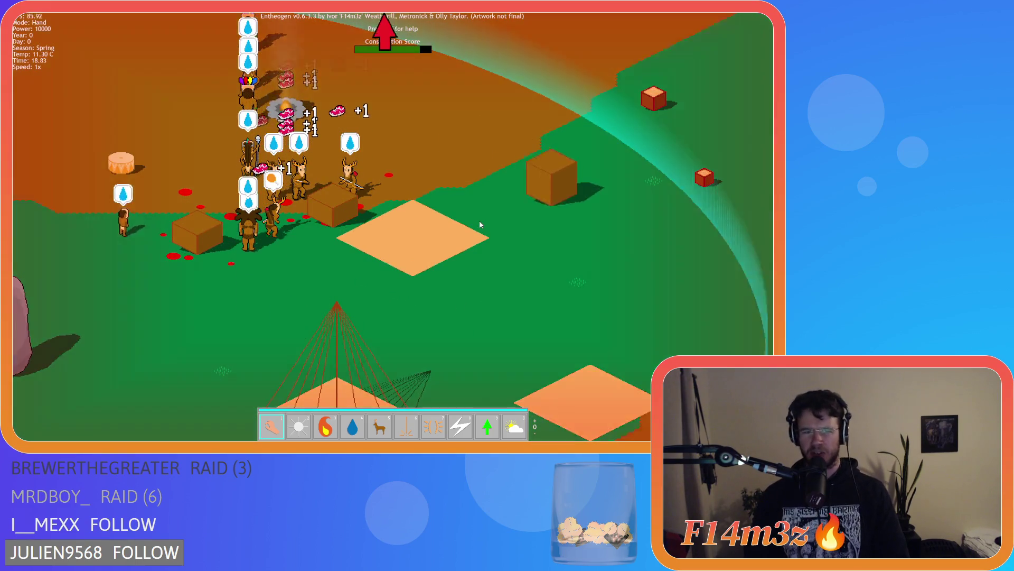
scroll(480, 220, "down", 4)
key("w")
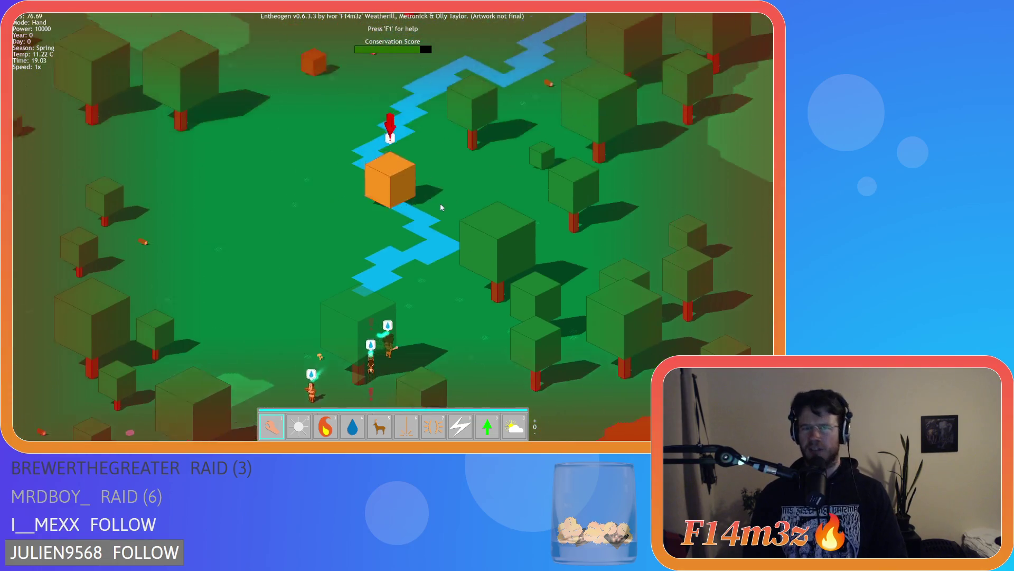
left_click(445, 223)
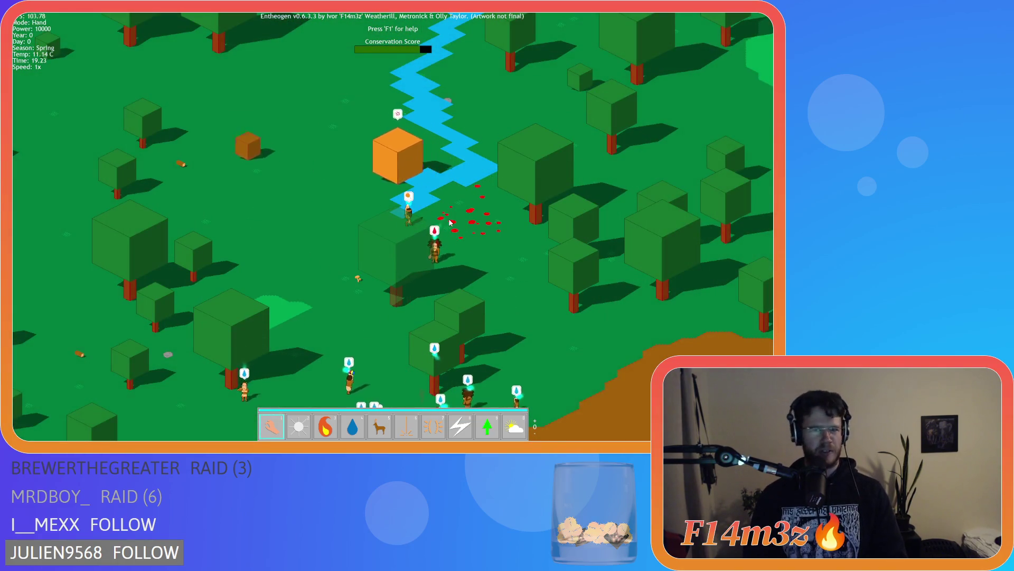
Pan and zoom around the camp, river and forest to the west
key("s")
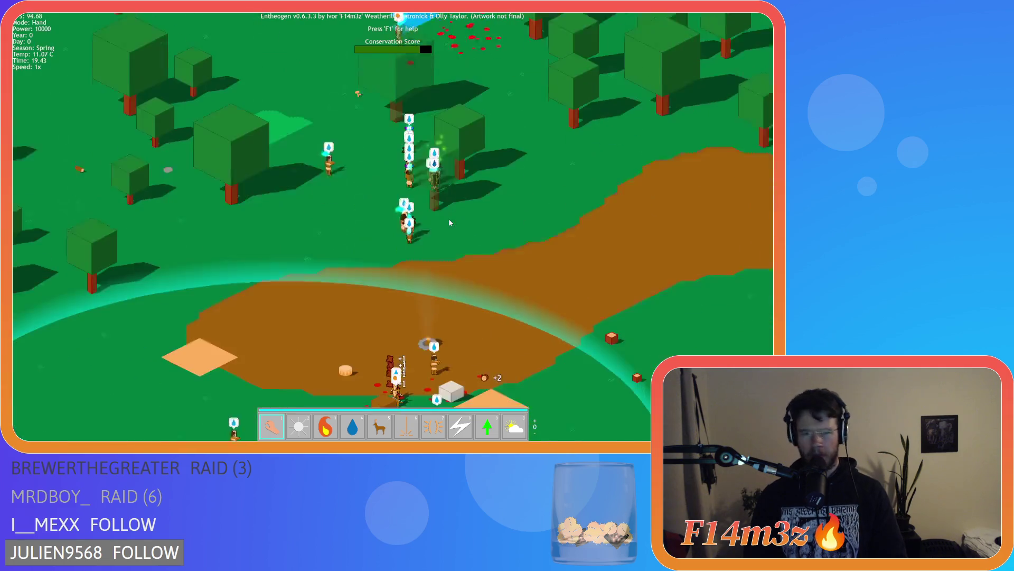
key("w")
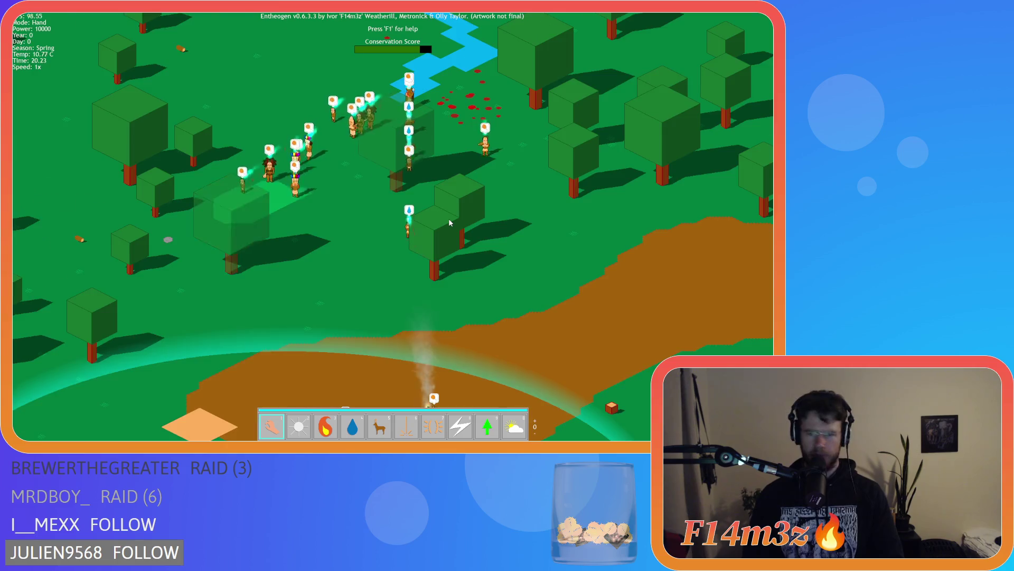
scroll(450, 222, "down", 5)
scroll(450, 222, "up", 5)
scroll(448, 218, "up", 2)
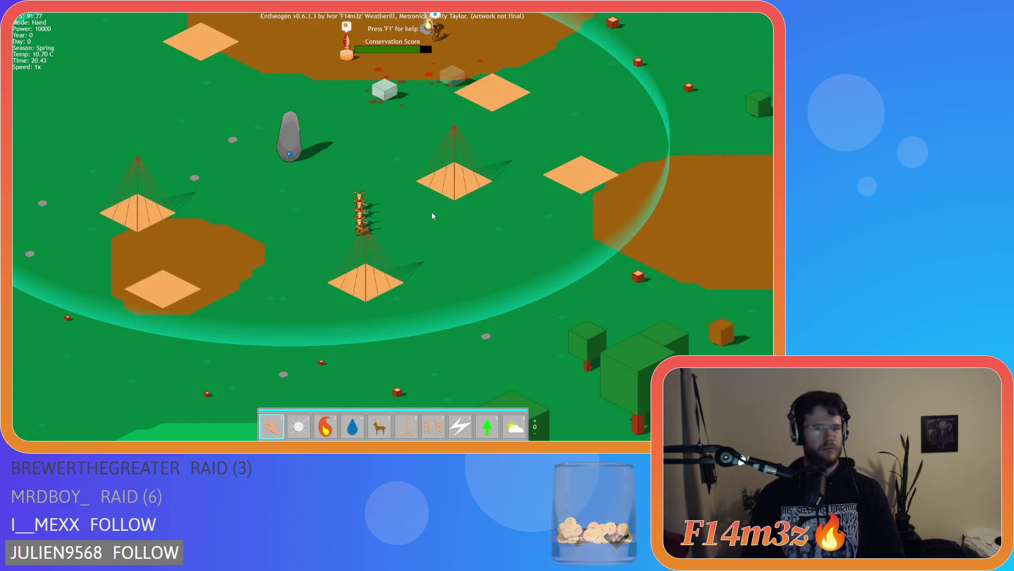
scroll(432, 211, "up", 5)
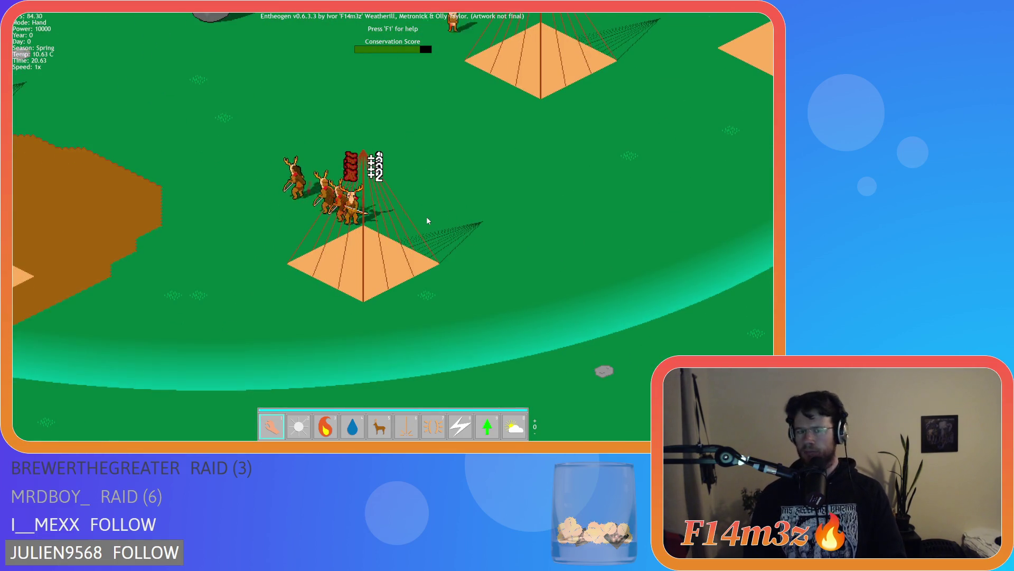
scroll(428, 221, "down", 4)
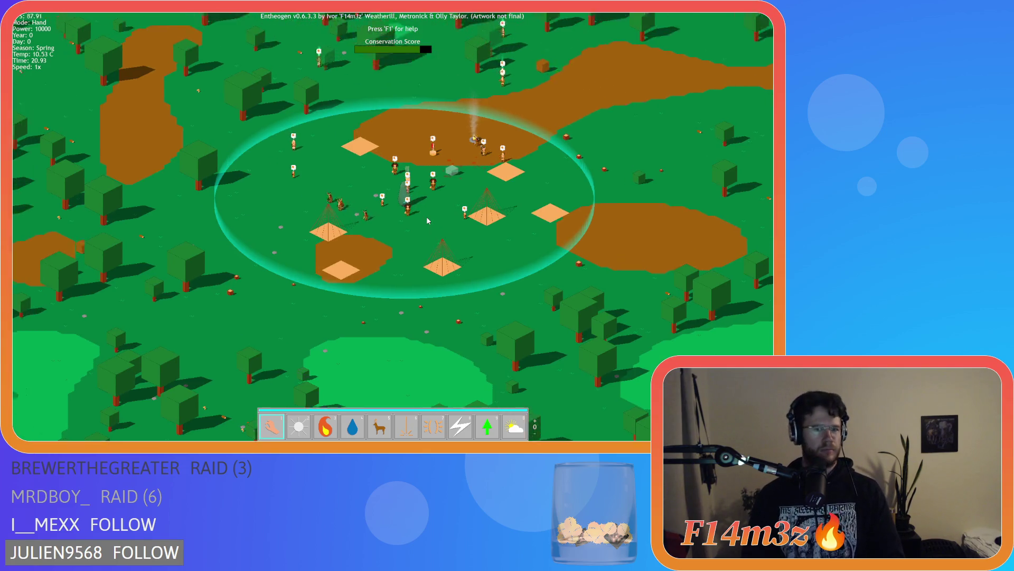
scroll(428, 221, "down", 3)
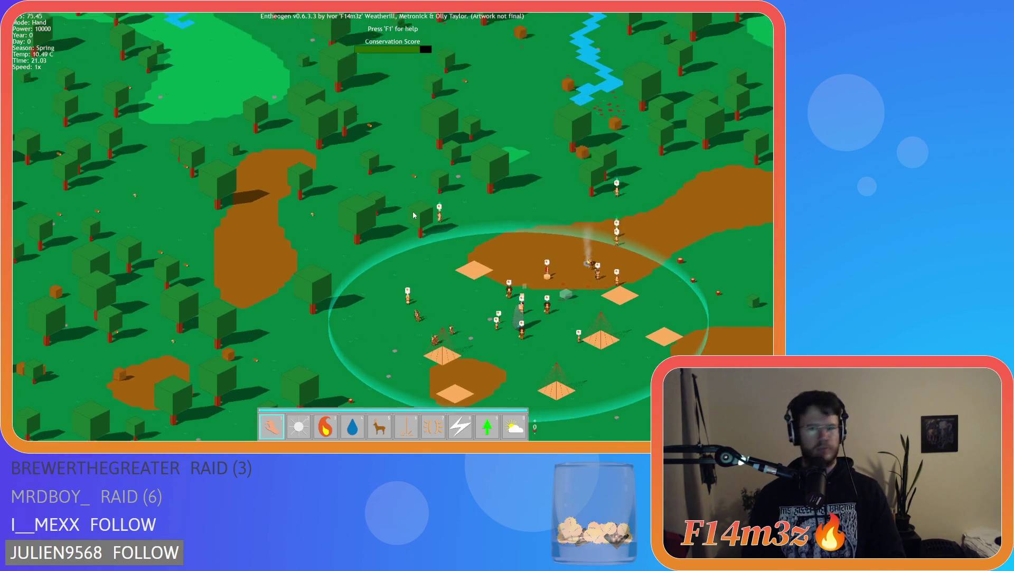
scroll(413, 211, "up", 3)
key("a")
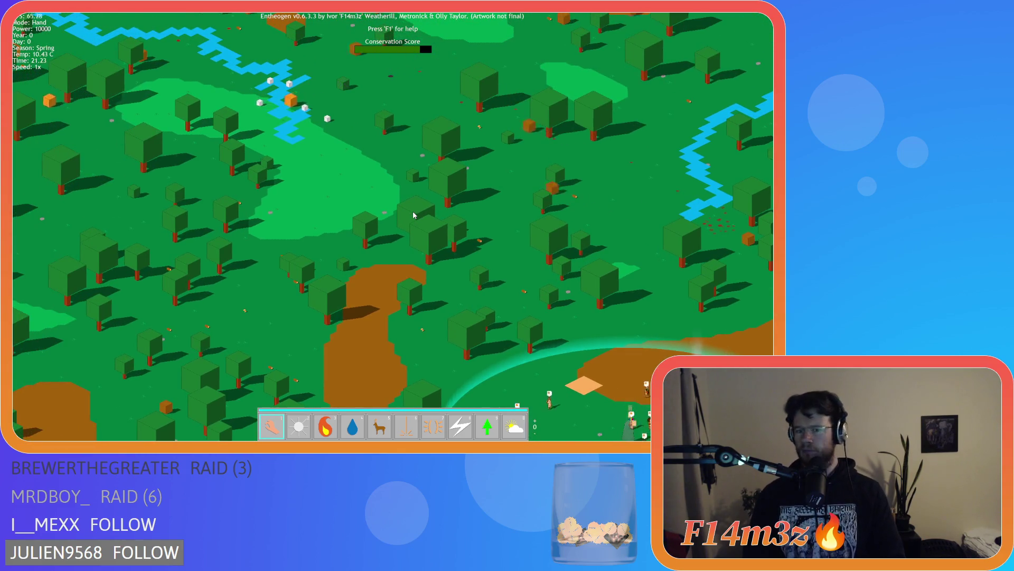
key("a")
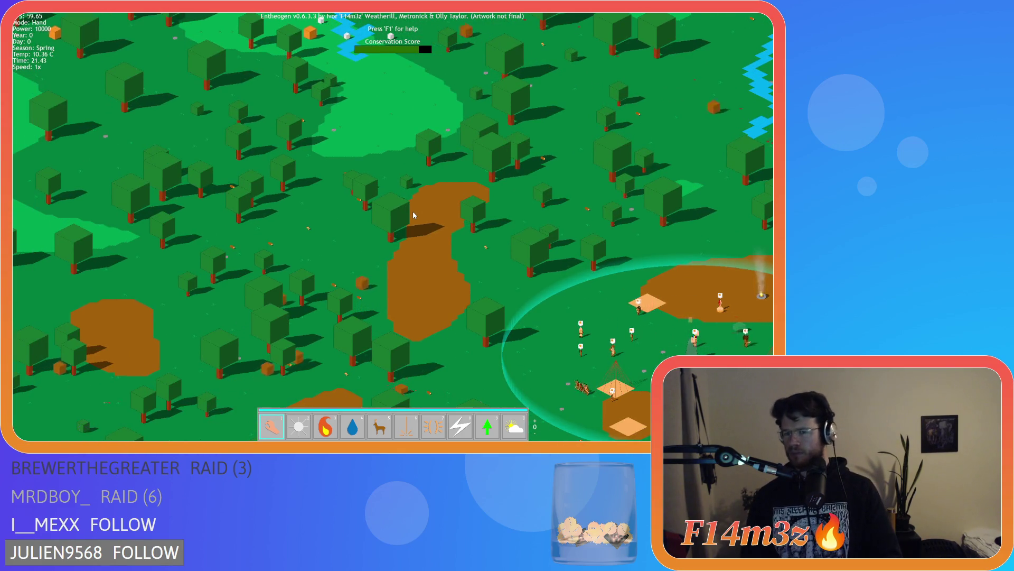
scroll(414, 210, "down", 3)
scroll(380, 242, "up", 5)
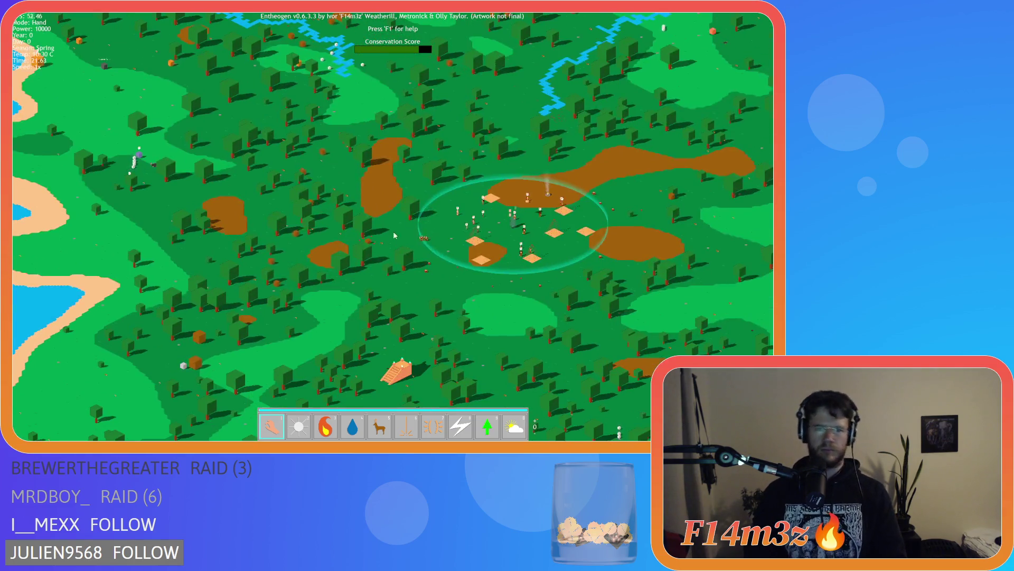
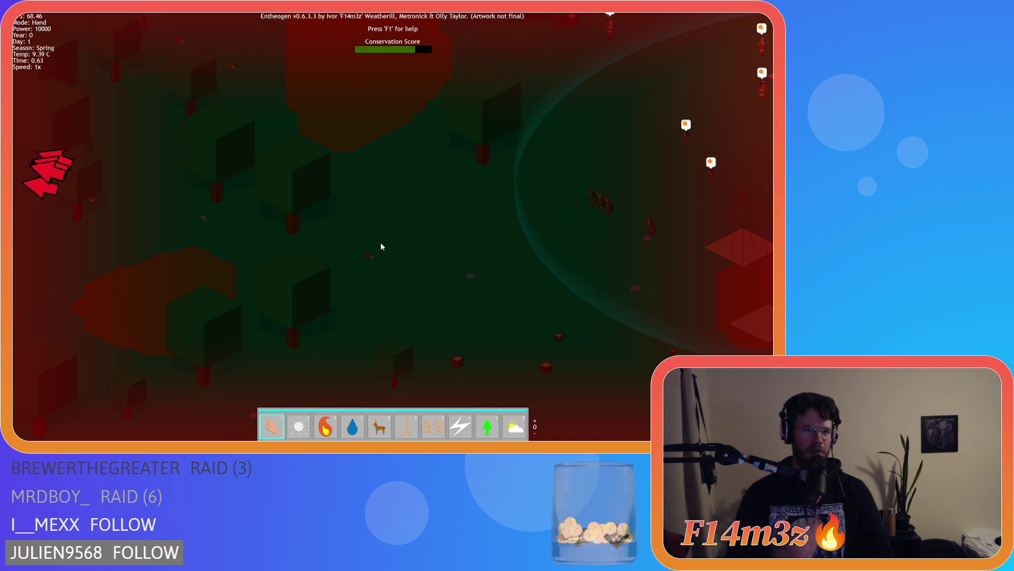
Pan across the forest to survey the red-arrow creatures, deer, moose and roaming villagers
key("a")
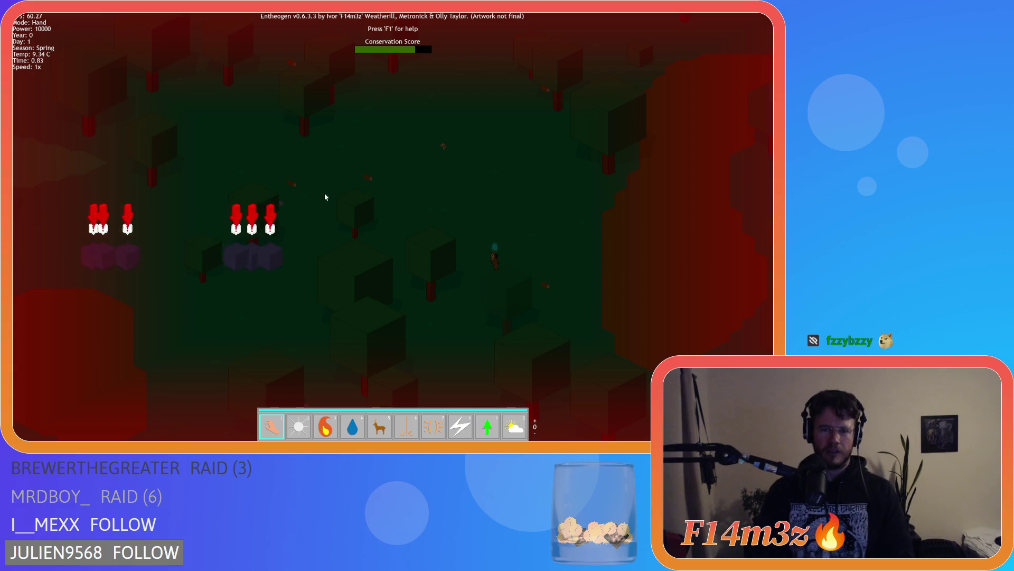
key("s")
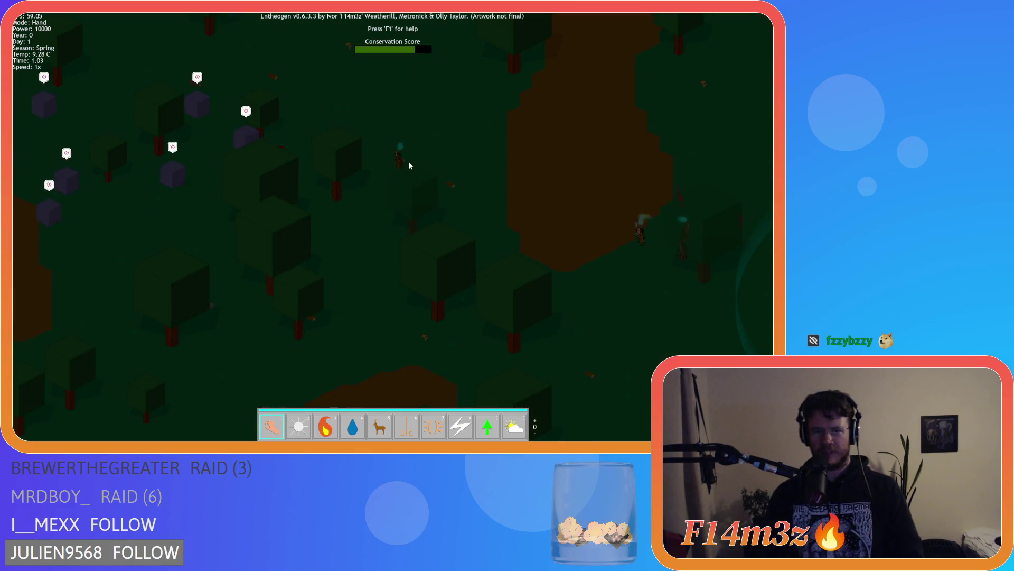
key("a")
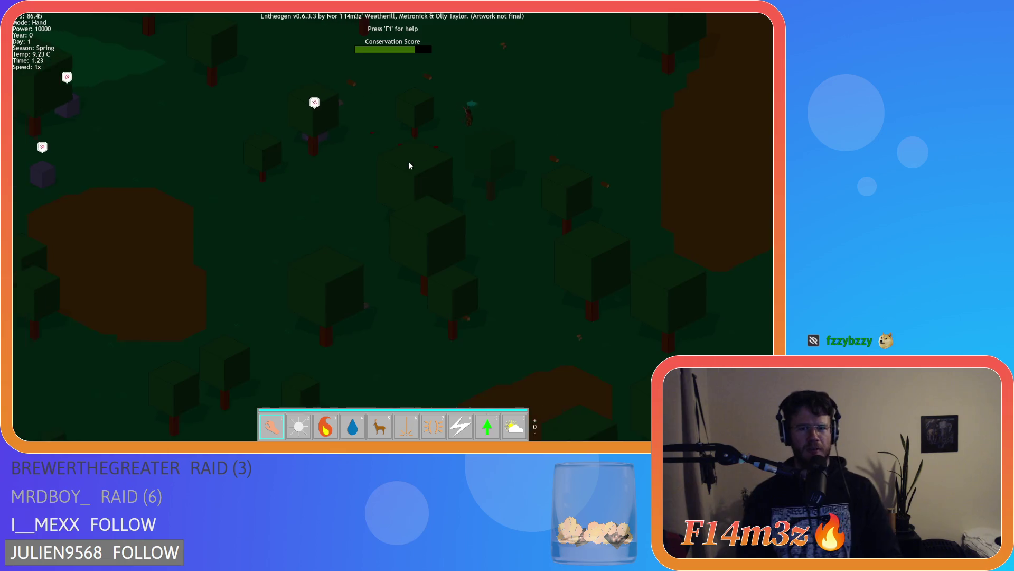
key("d")
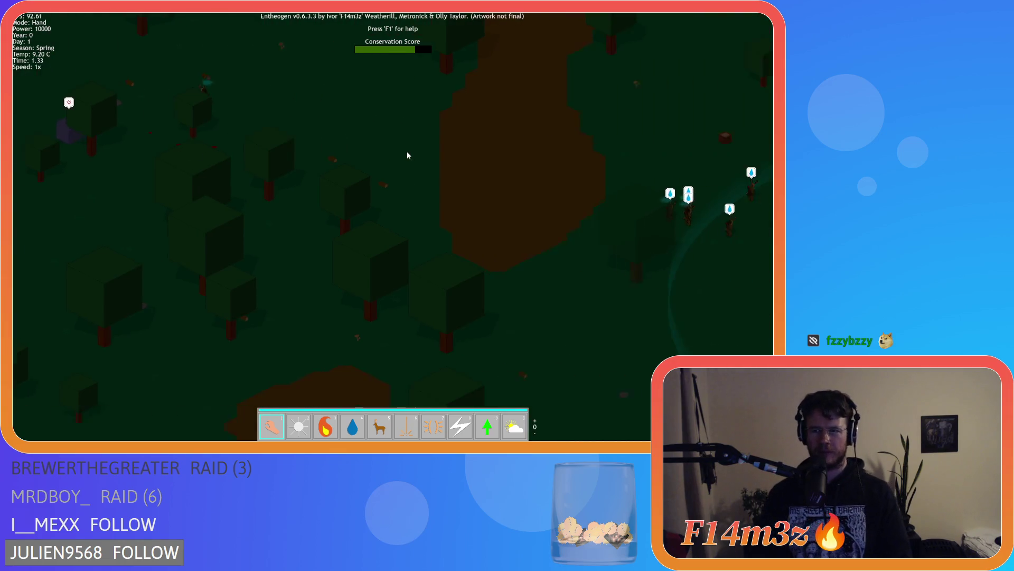
key("d")
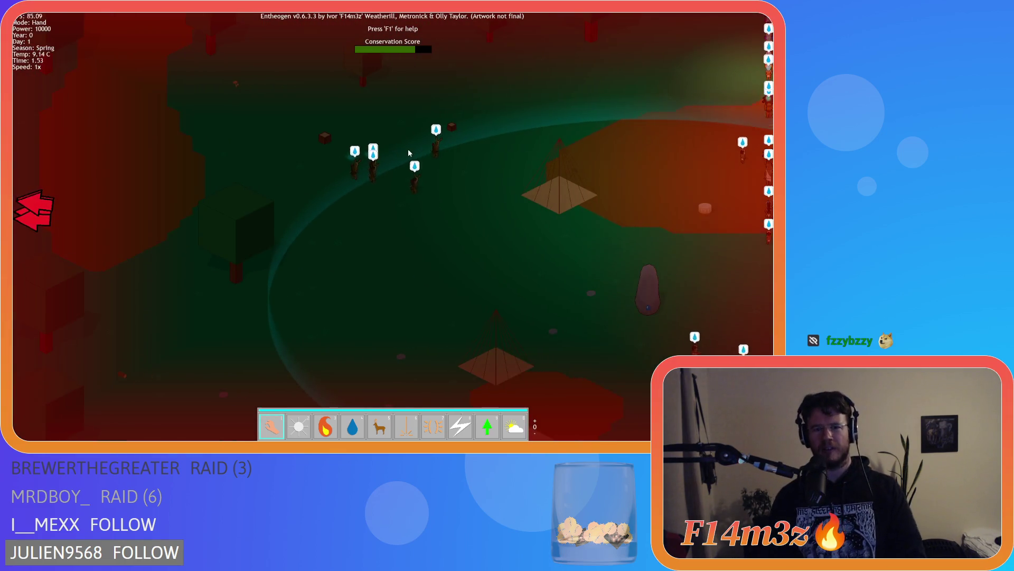
key("a")
key("w")
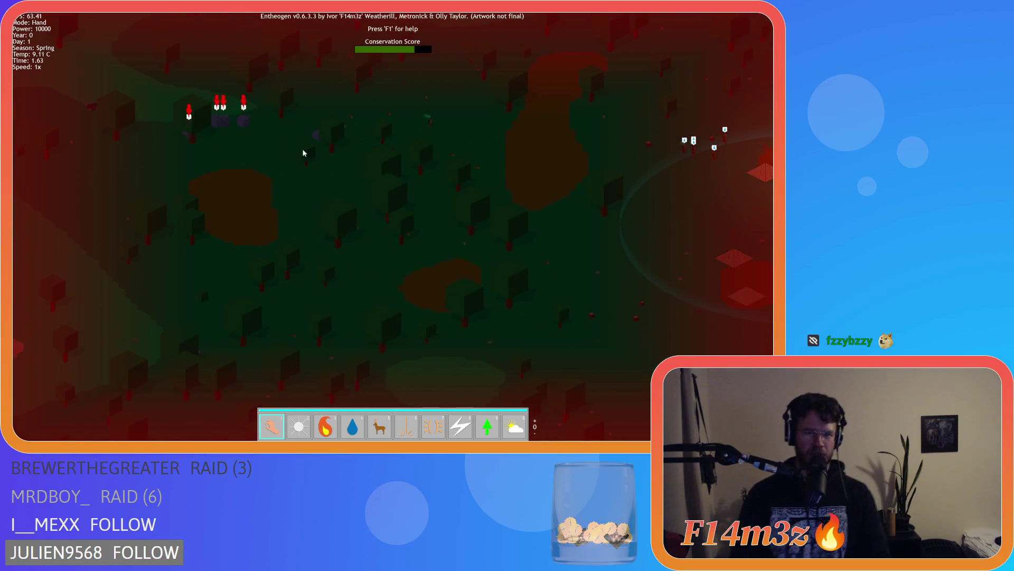
key("a")
key("s")
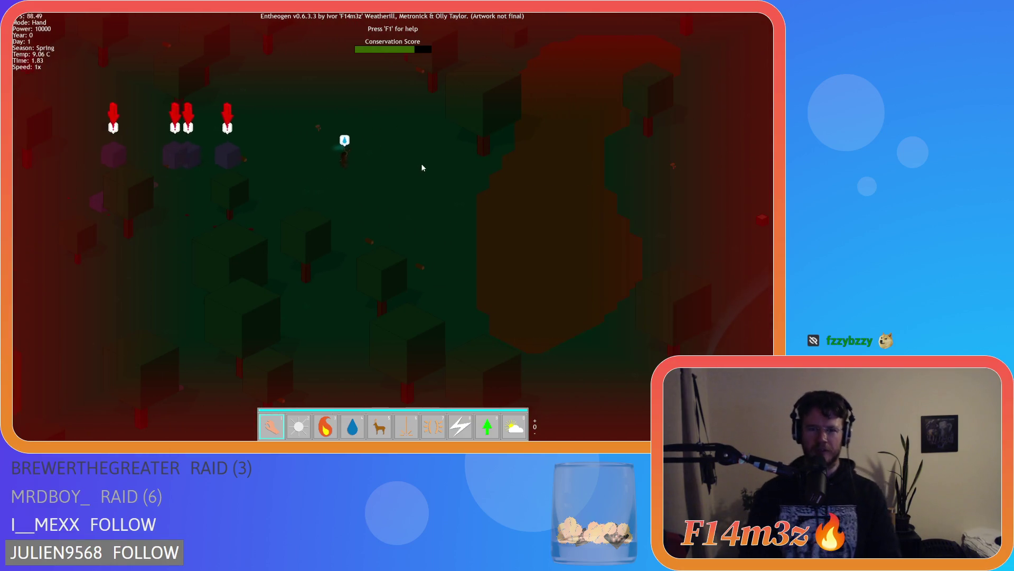
key("d")
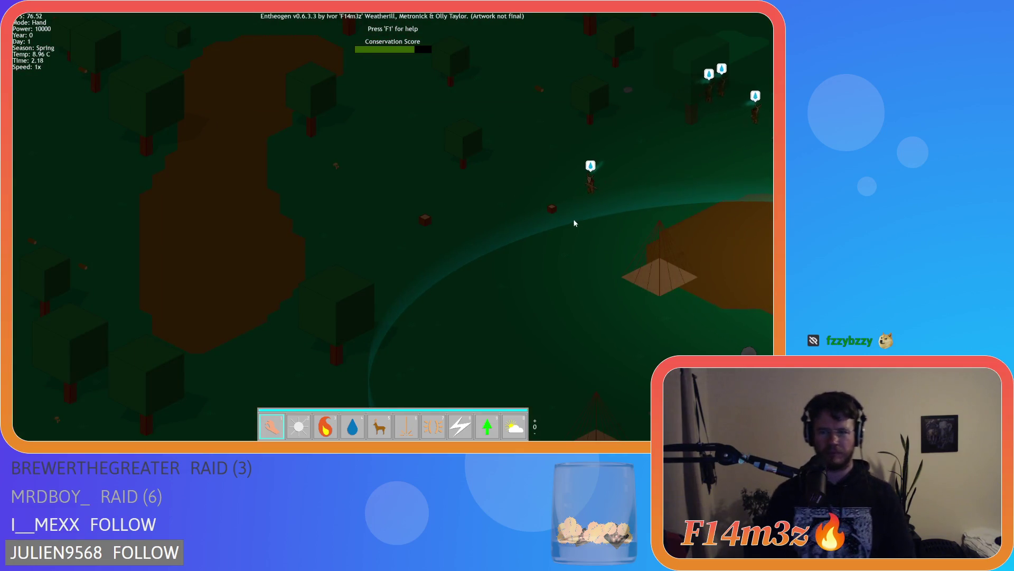
key("s")
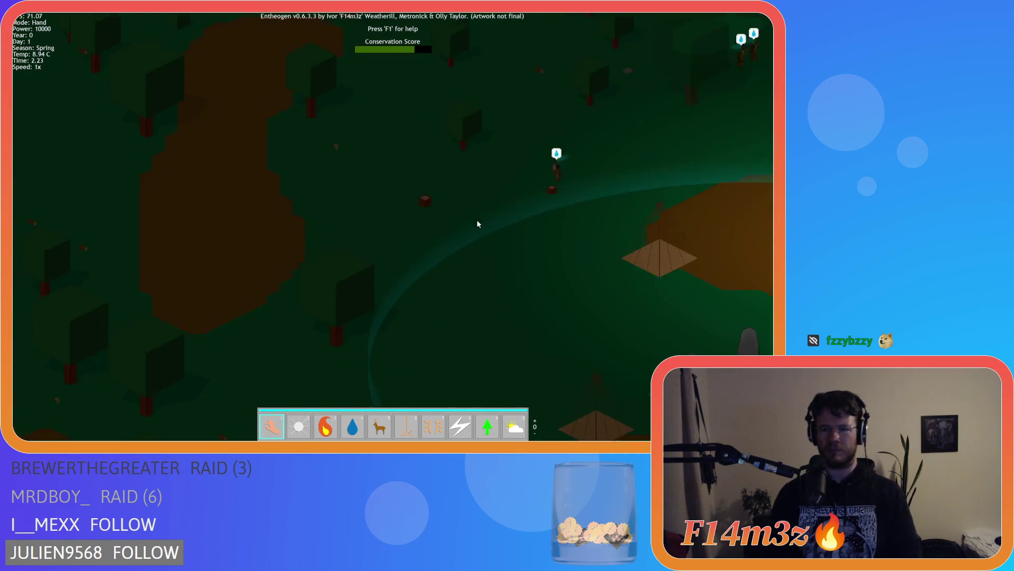
key("a")
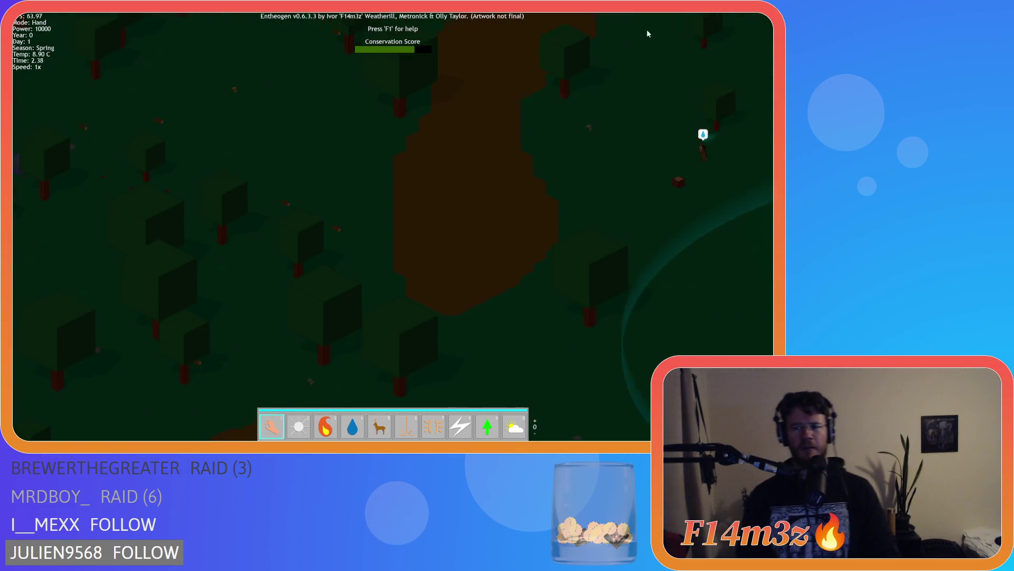
key("s")
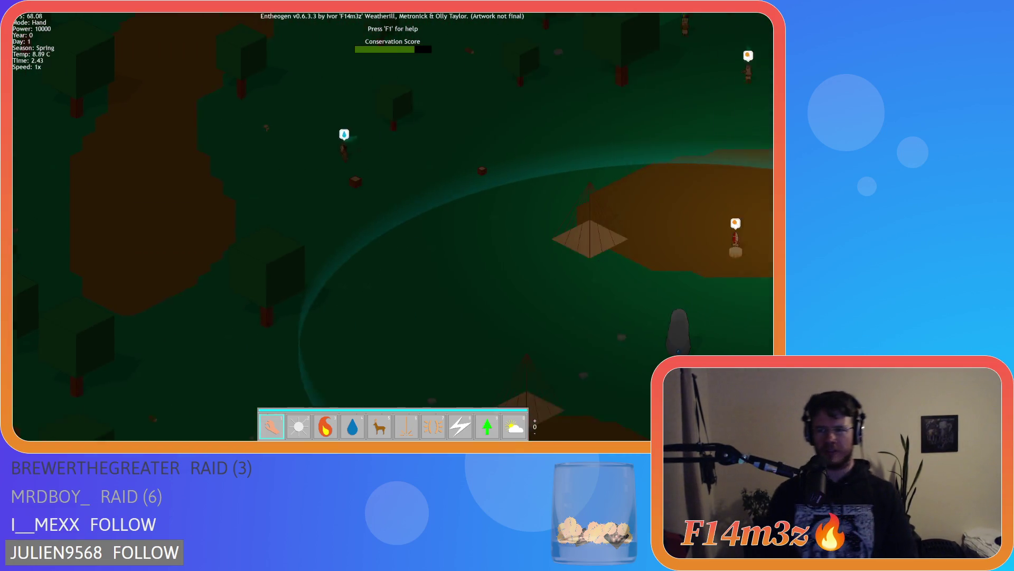
key("d")
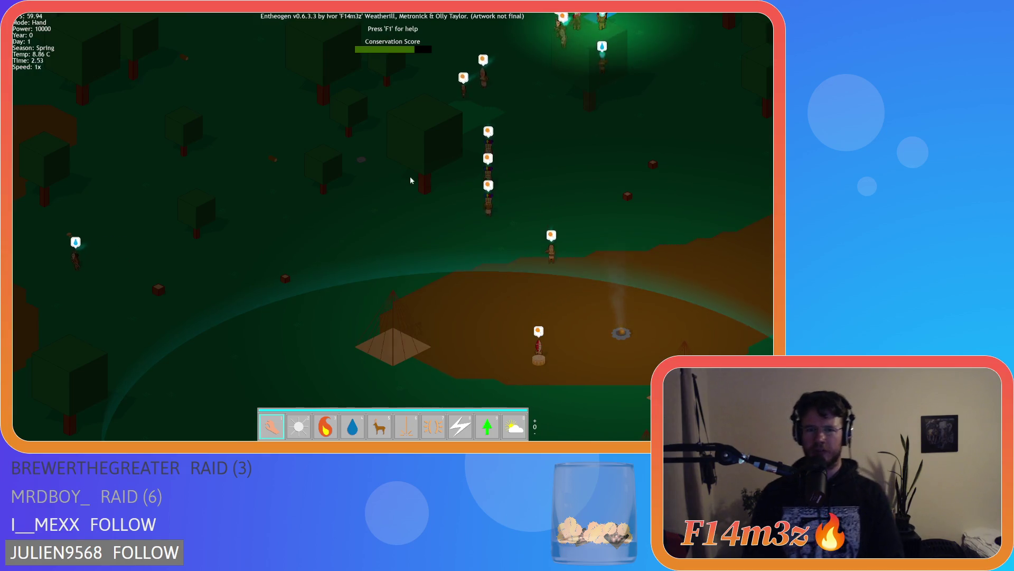
key("a")
key("w")
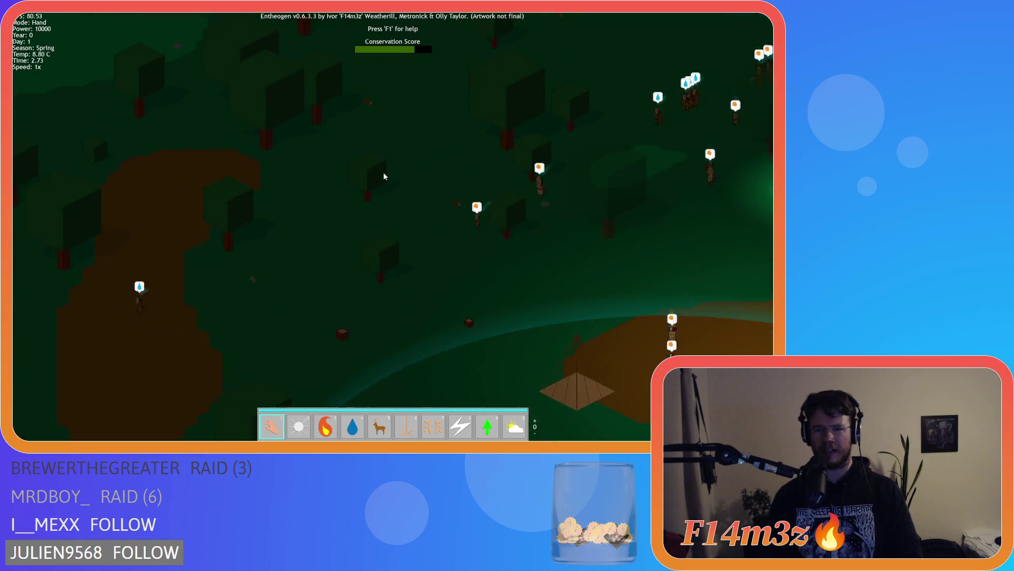
key("s")
key("d")
key("a")
key("w")
key("a")
key("s")
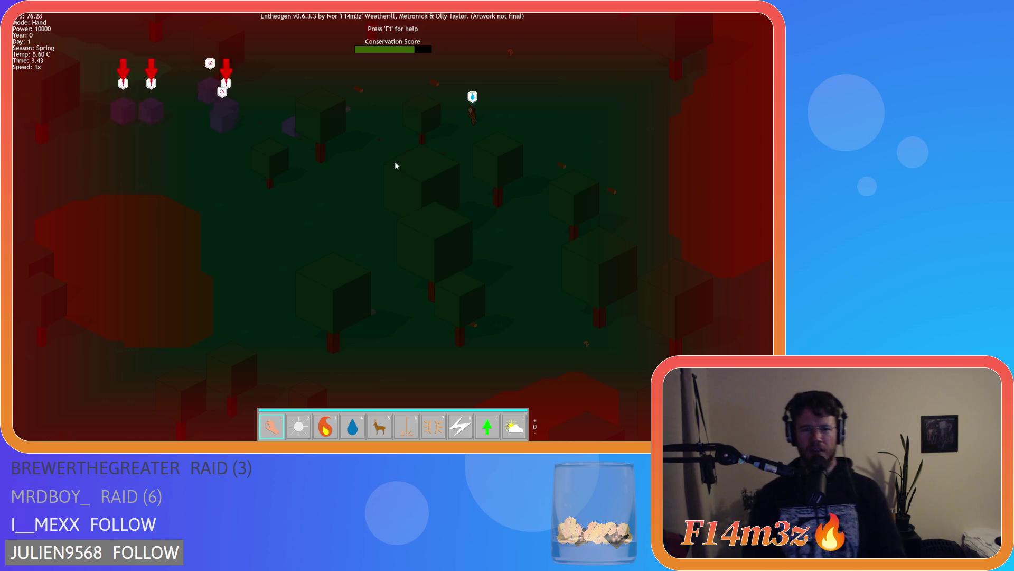
key("w")
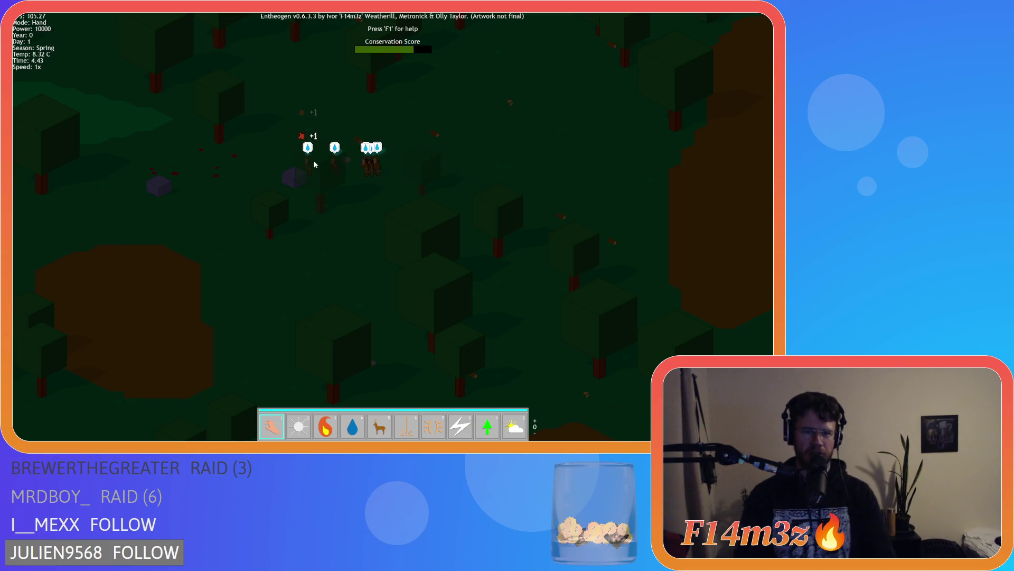
key("d")
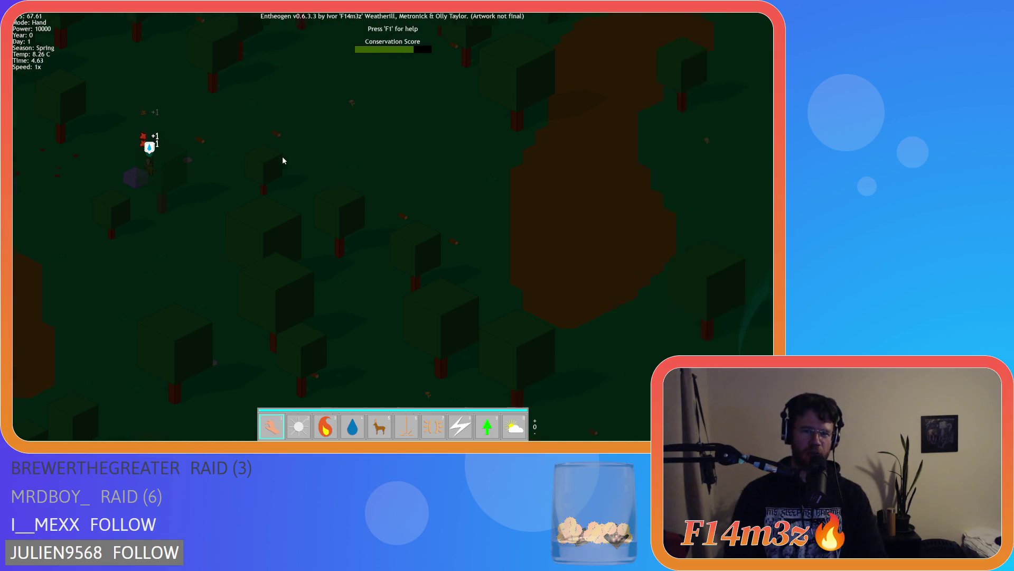
key("s")
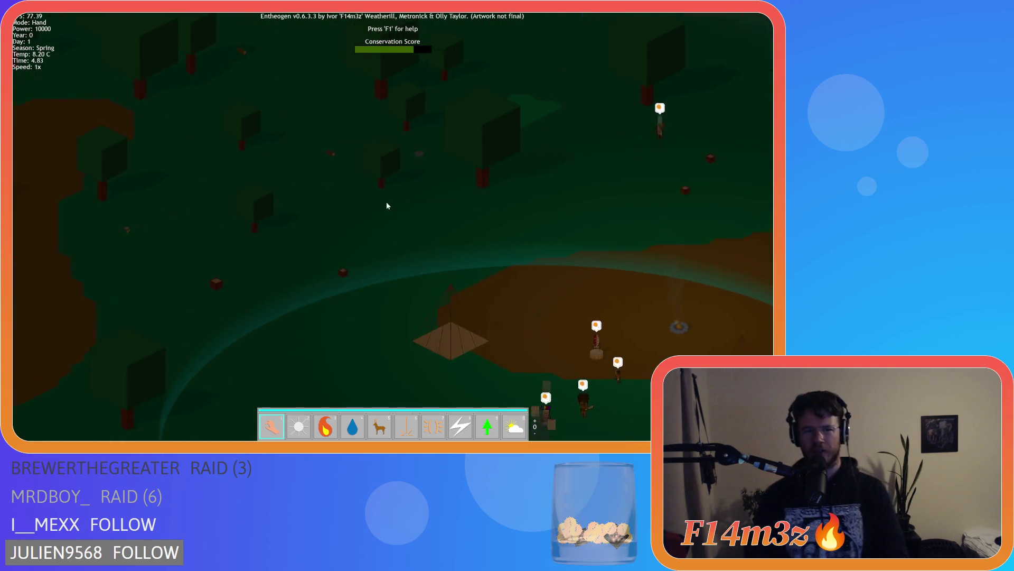
key("d")
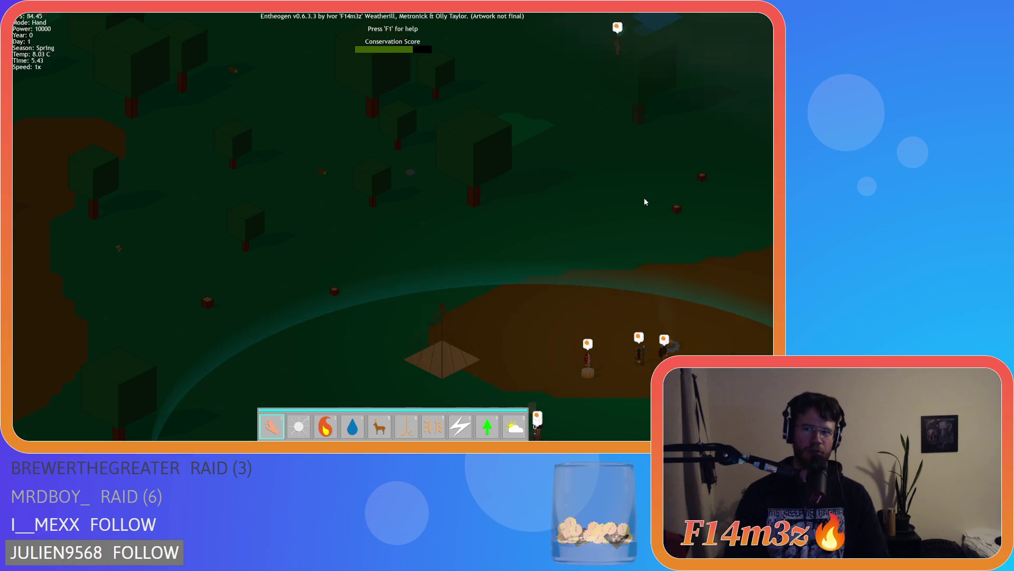
key("a")
key("a")
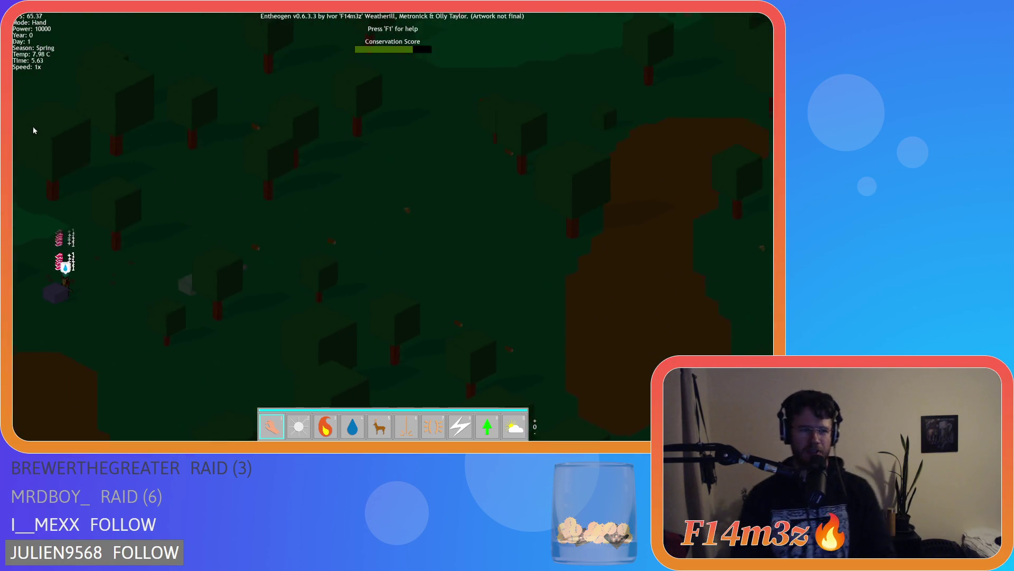
key("d")
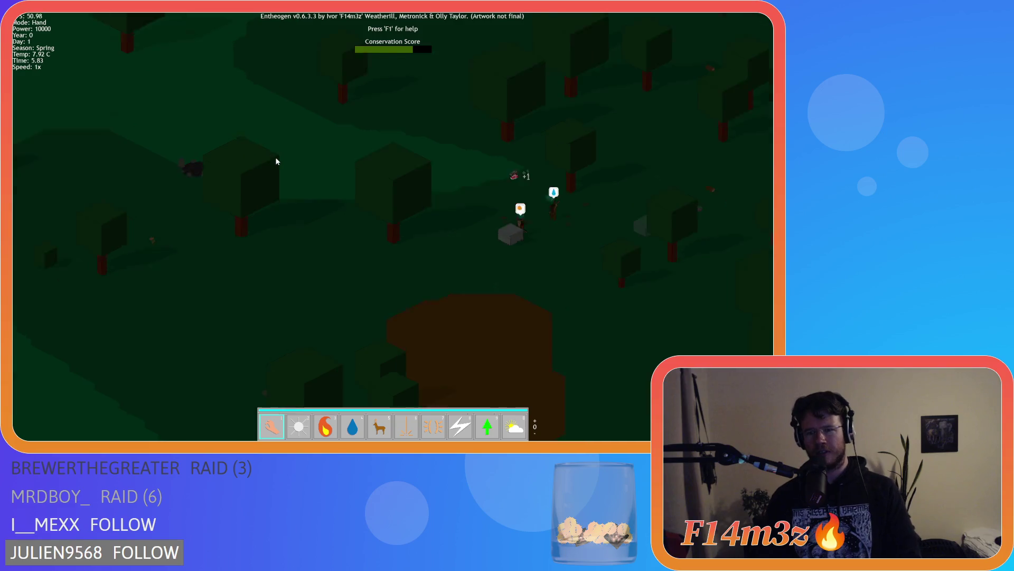
key("d")
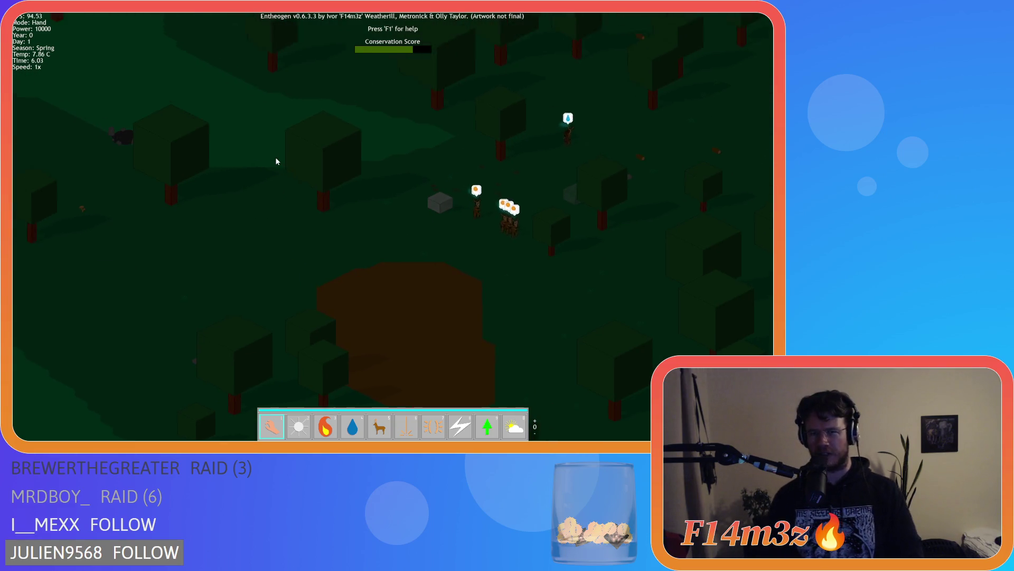
key("w")
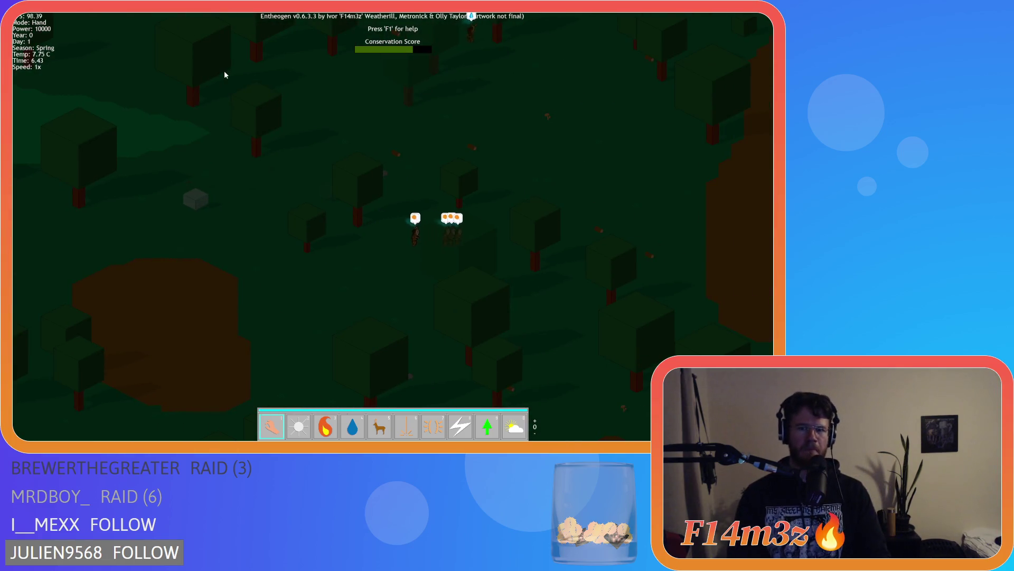
key("d")
key("w")
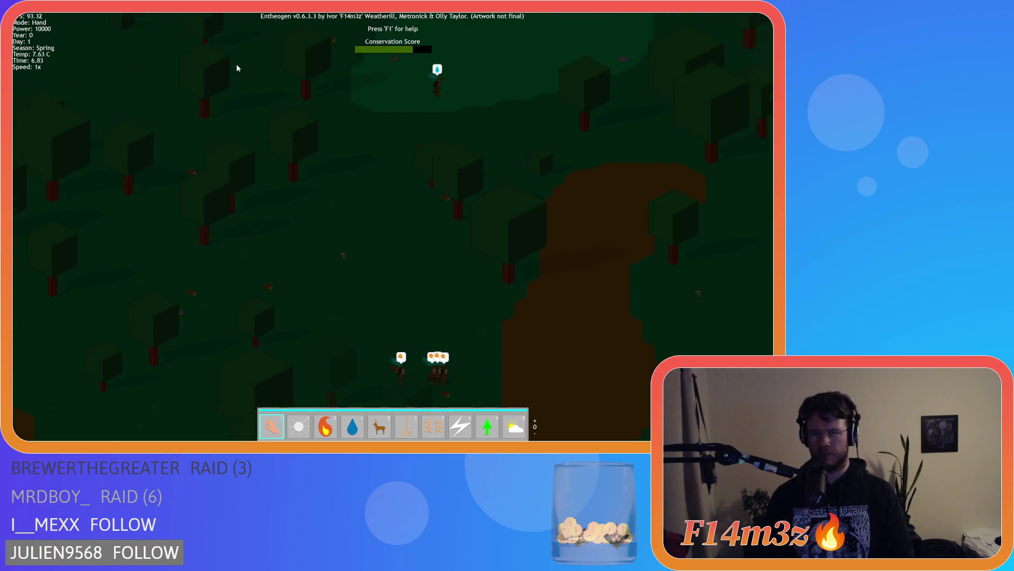
key("d")
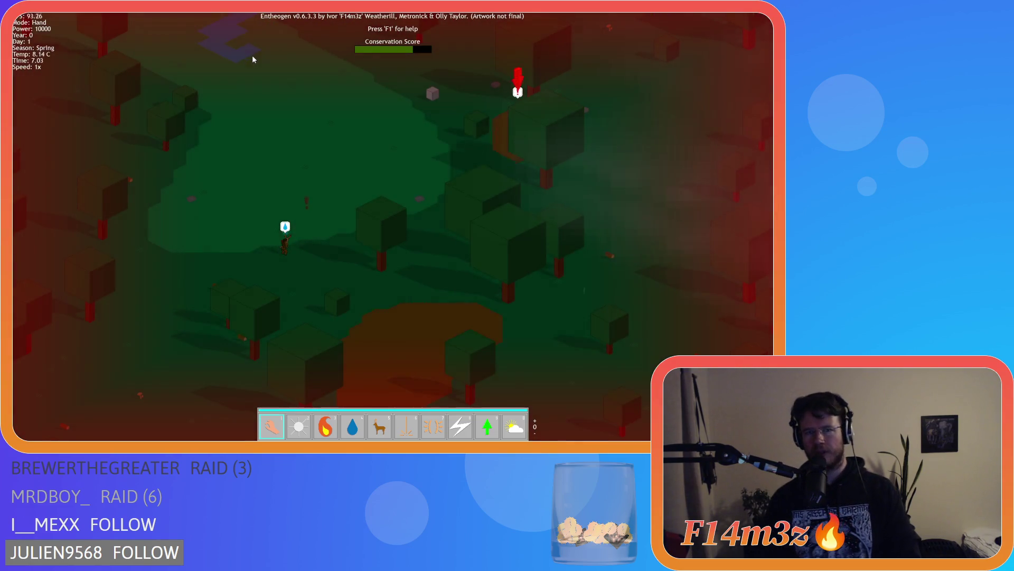
key("s")
key("a")
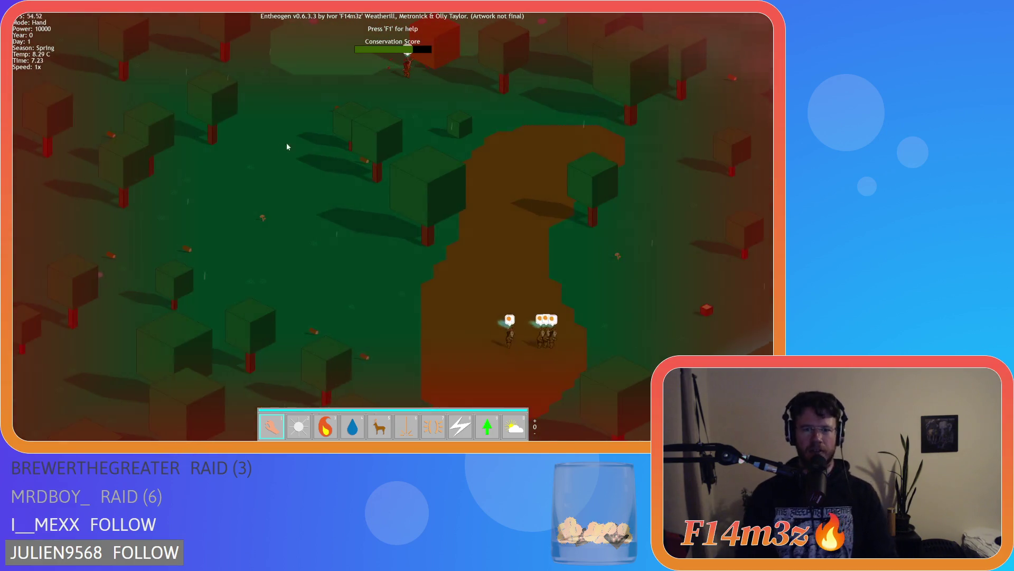
key("s")
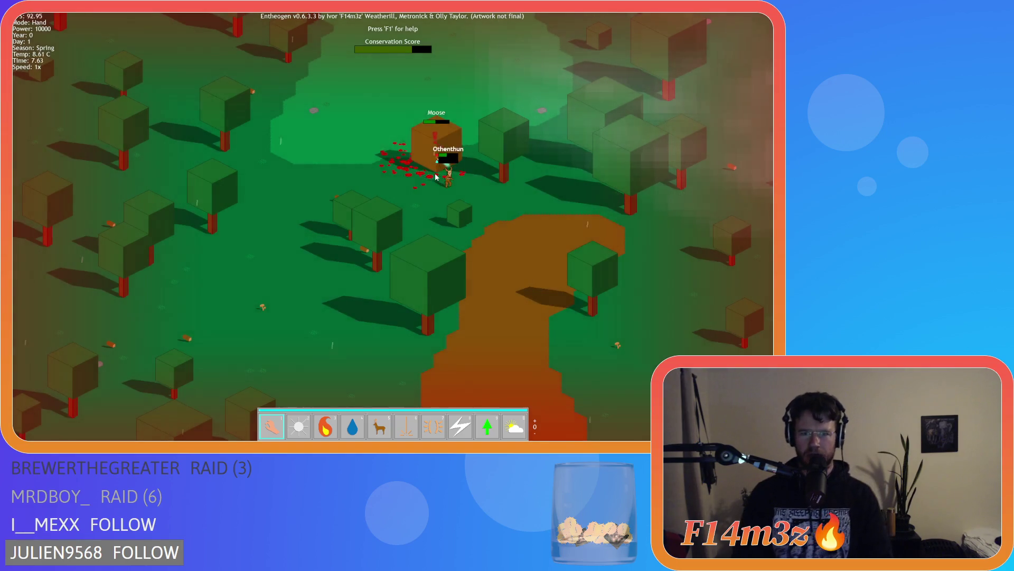
Centre and rotate the view over the sleeping-tent camp, then open the Tribe overview showing population 24
key("d")
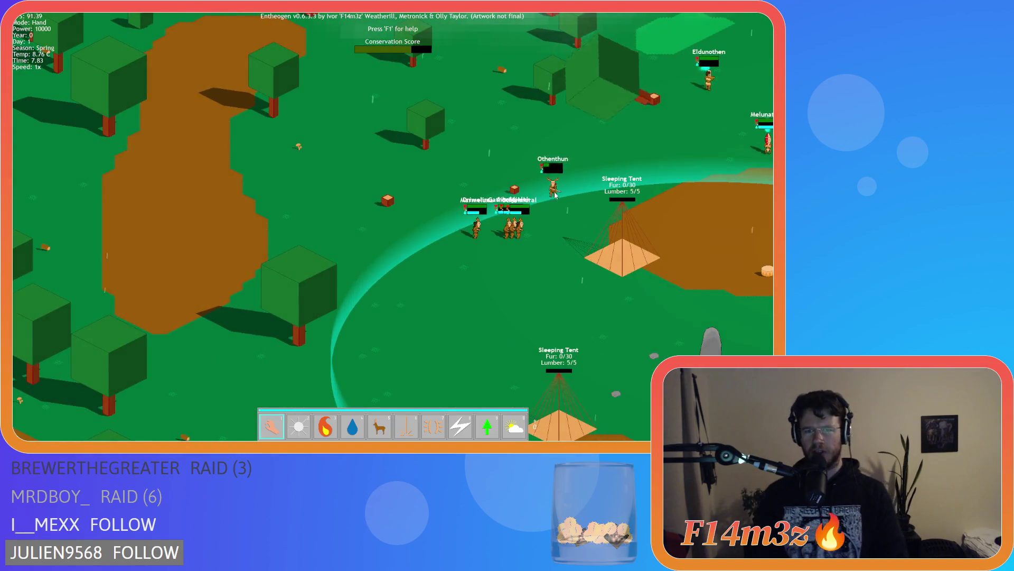
key("d")
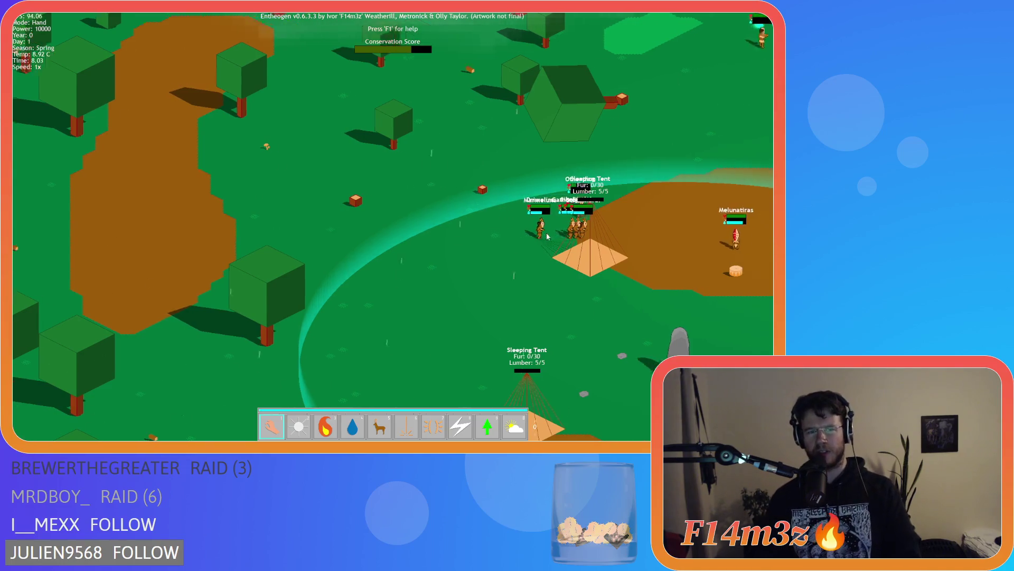
key("w")
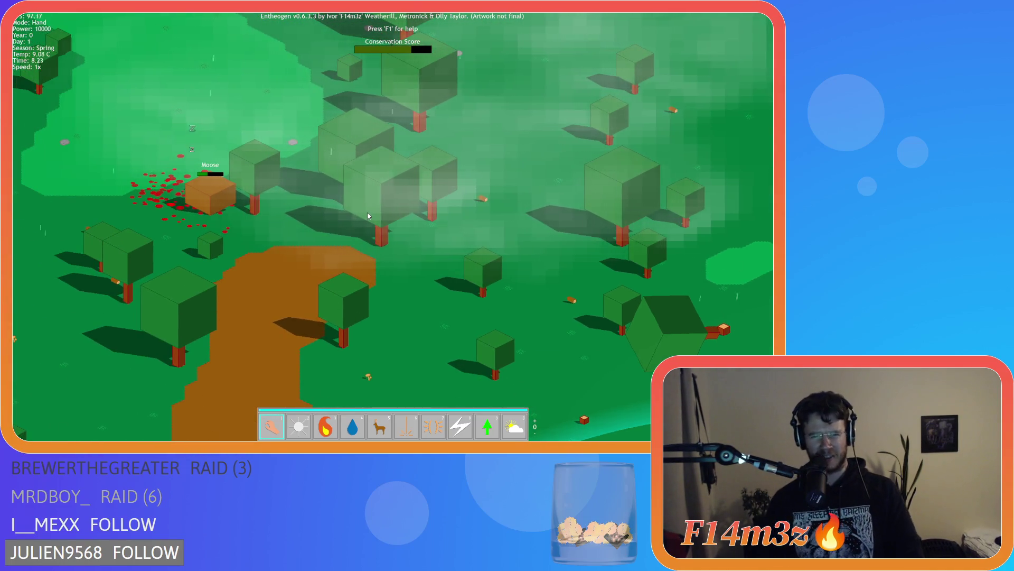
key("s")
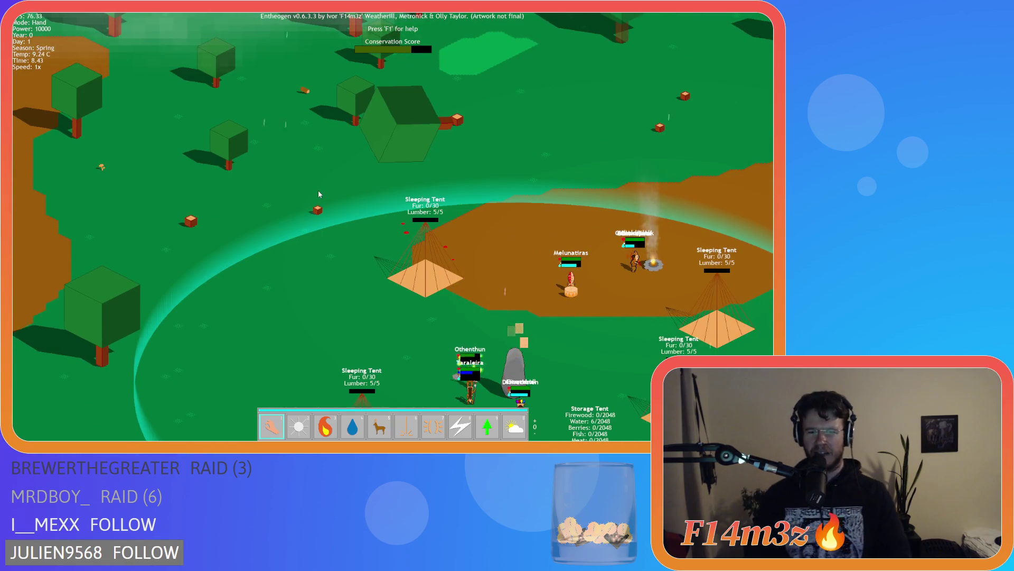
key("s")
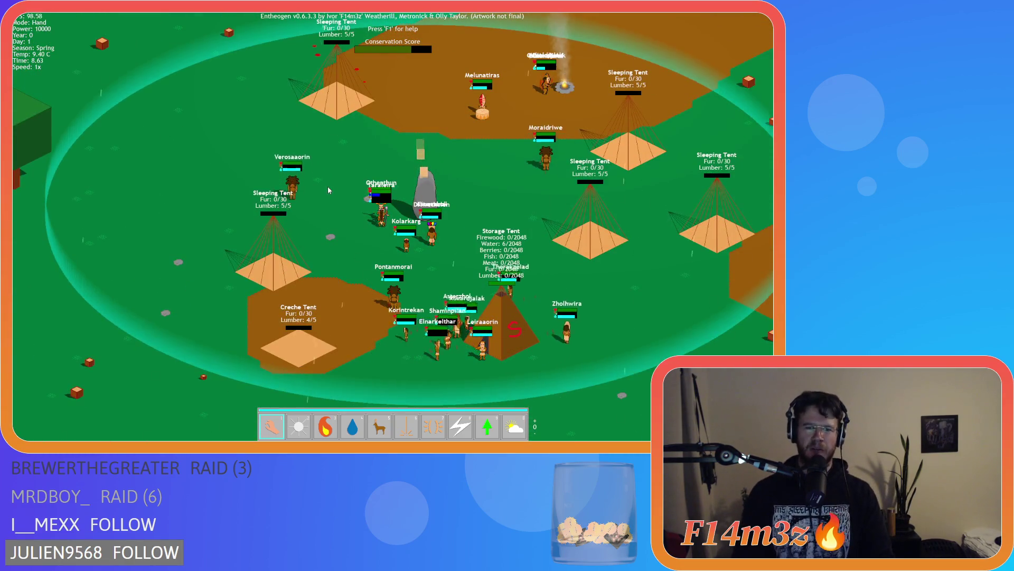
key("w")
key("w")
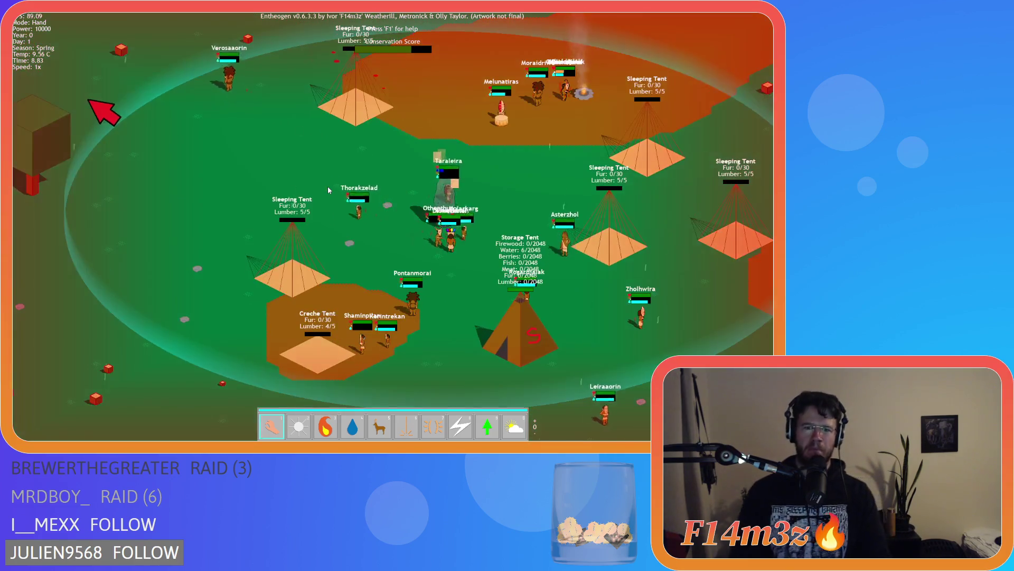
key("s")
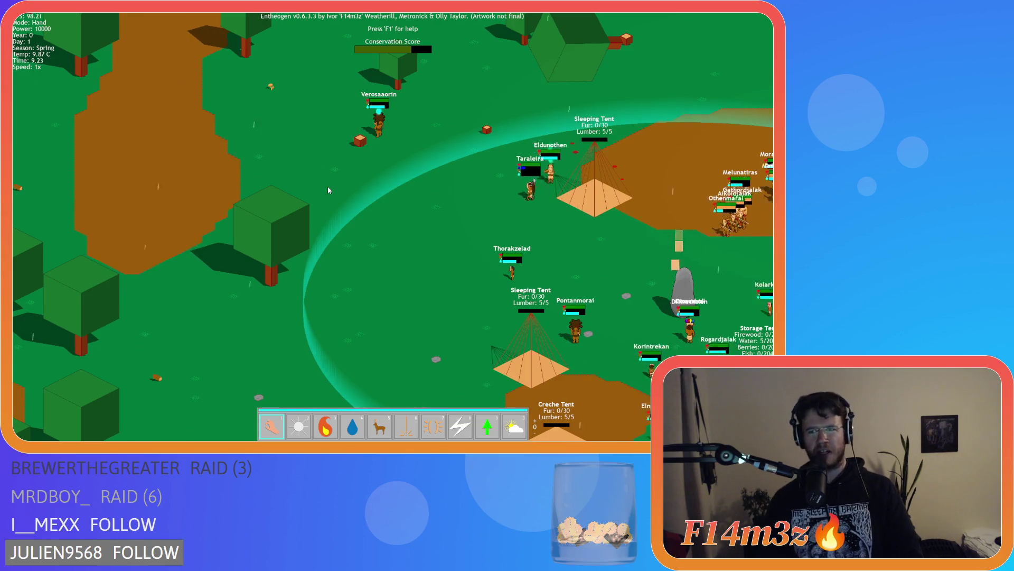
key("s")
key("w")
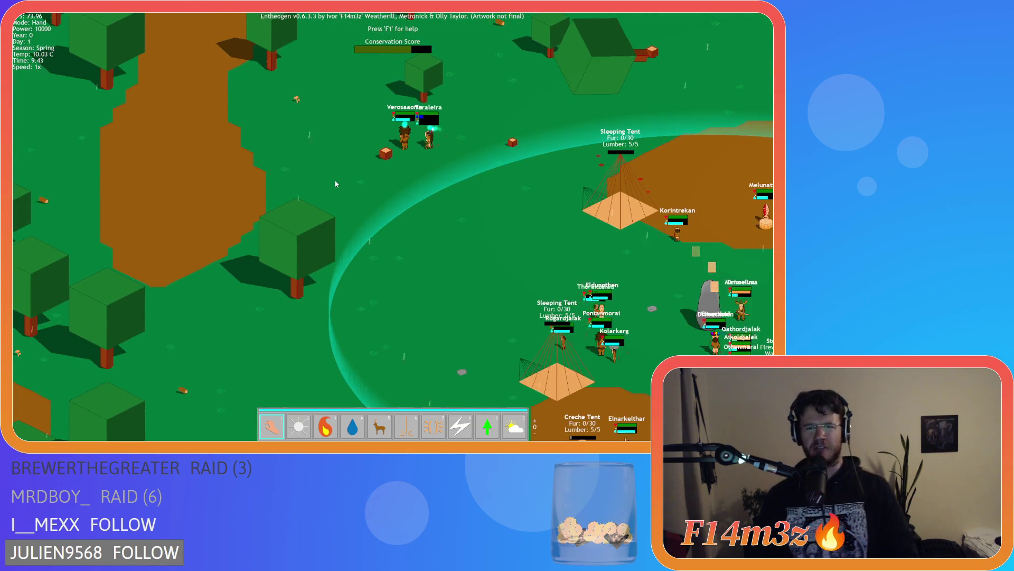
key("s")
key("w")
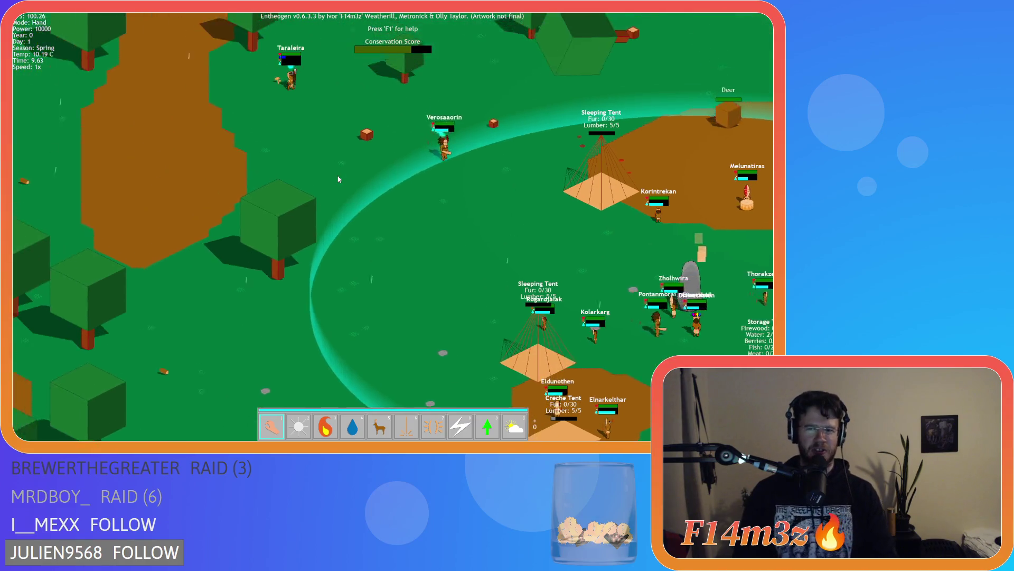
key("w")
key("s")
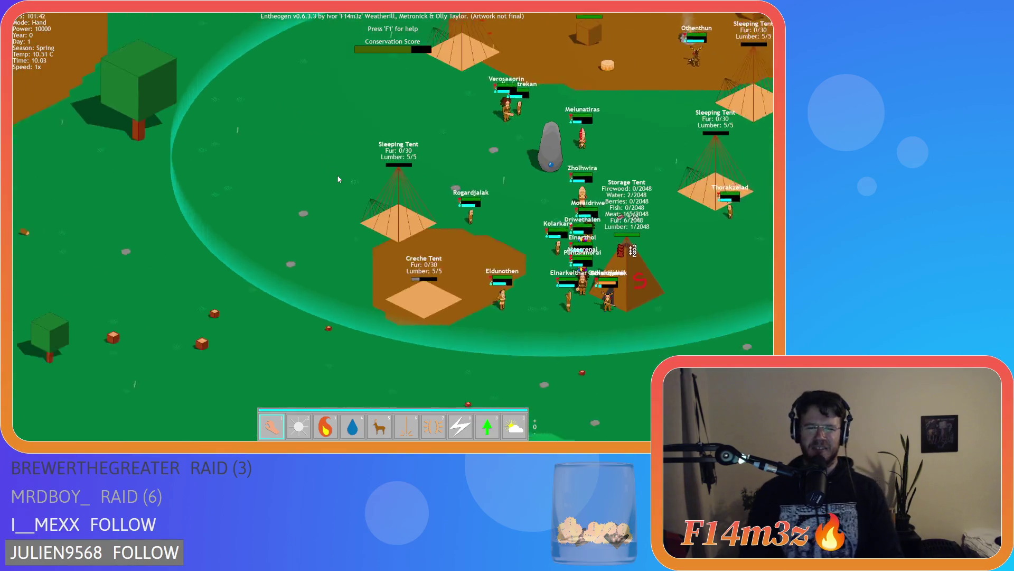
key("s")
key("w")
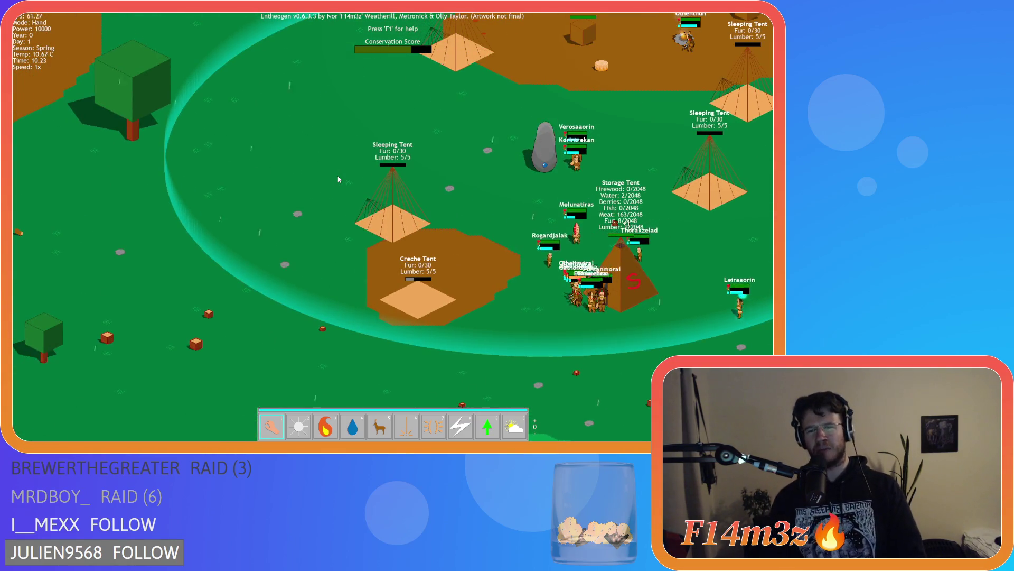
key("s")
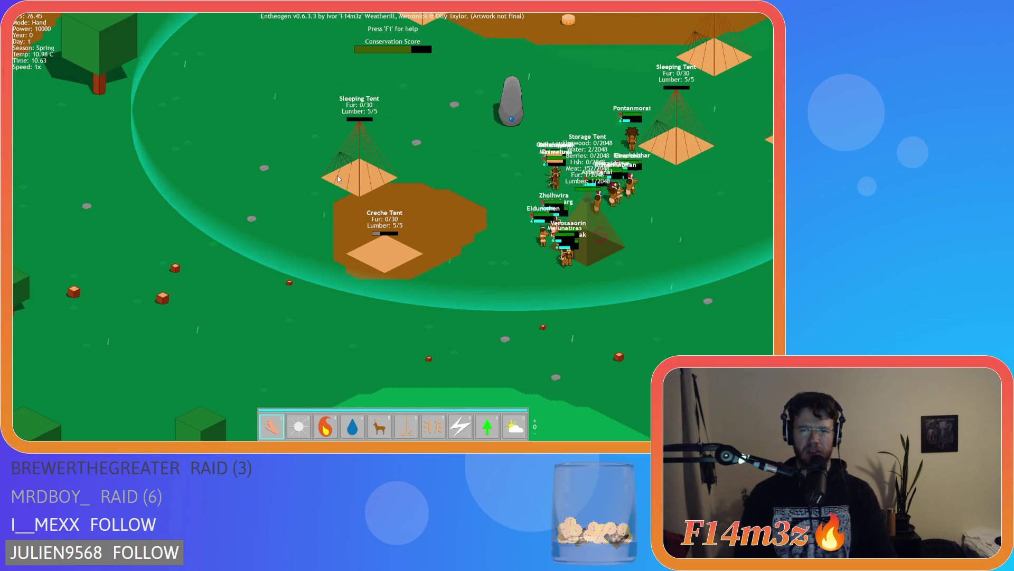
key("q")
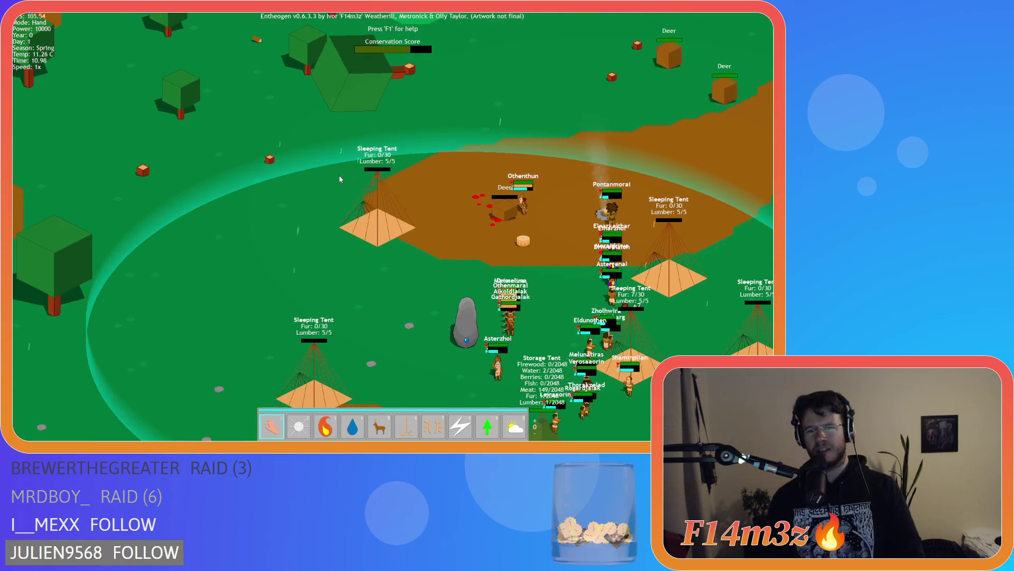
key("s")
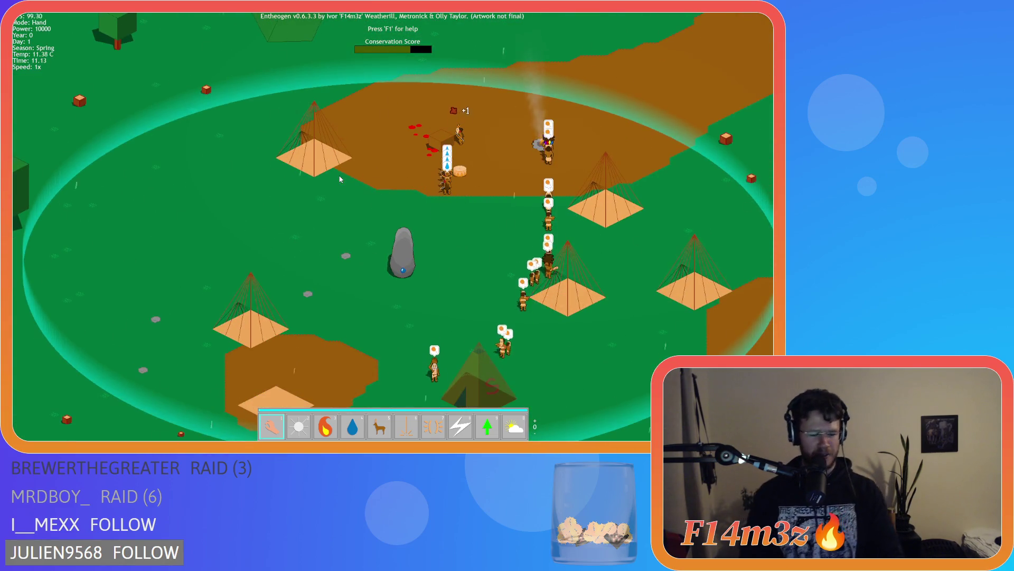
key("t")
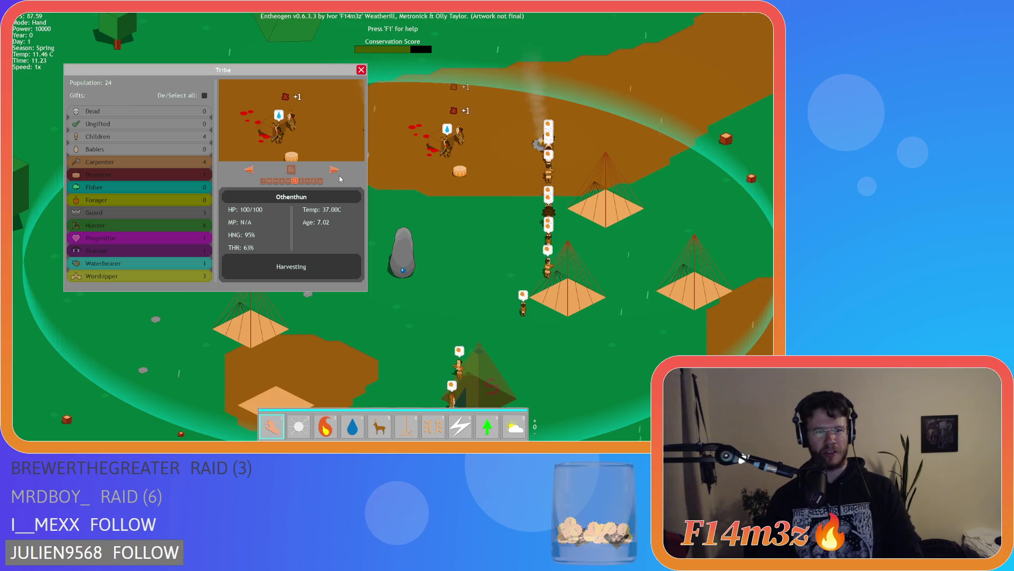
Toggle the Tribe overview, then inspect the Storage Tent's stock of 194 meat and 14 fur
key("t")
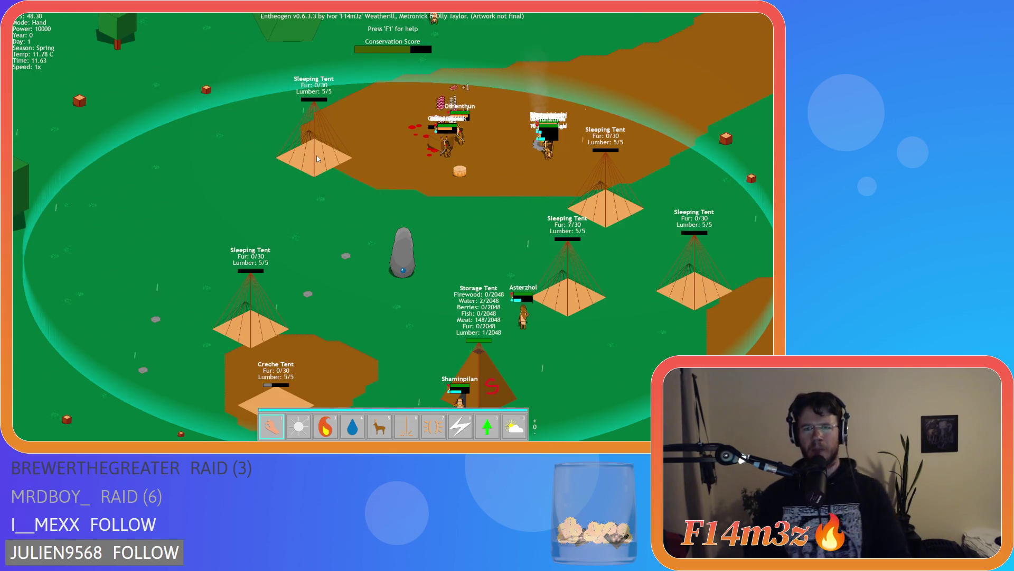
key("t")
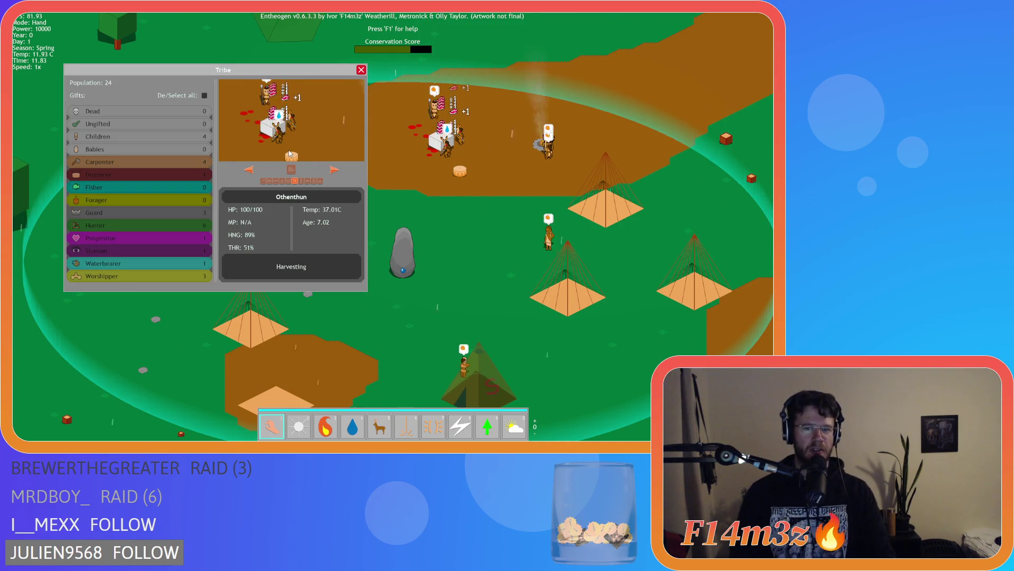
key("t")
key("s")
key("d")
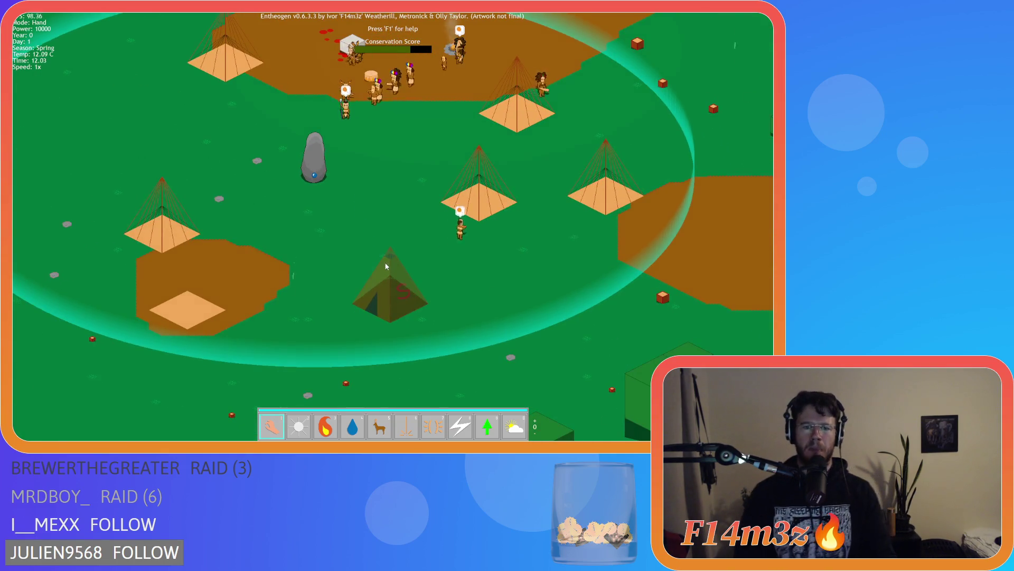
left_click(387, 268)
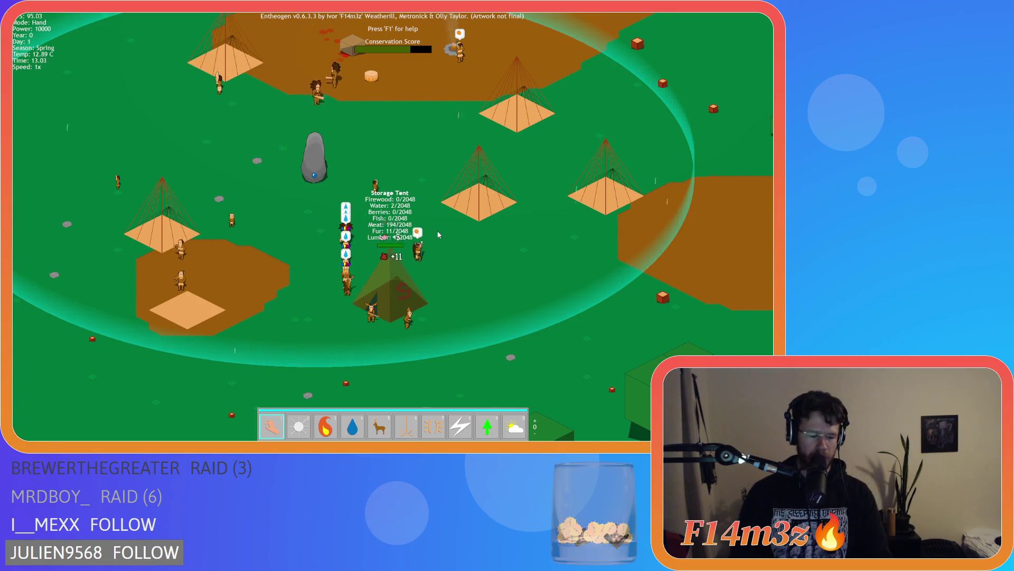
key("t")
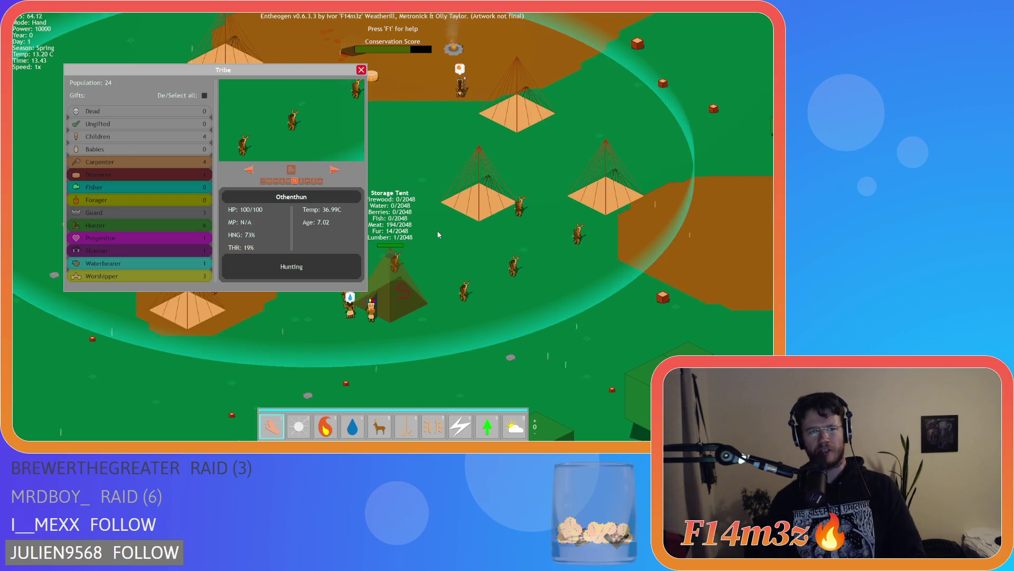
Zoom in, pan back to the tent camp and reopen the Tribe overview
key("t")
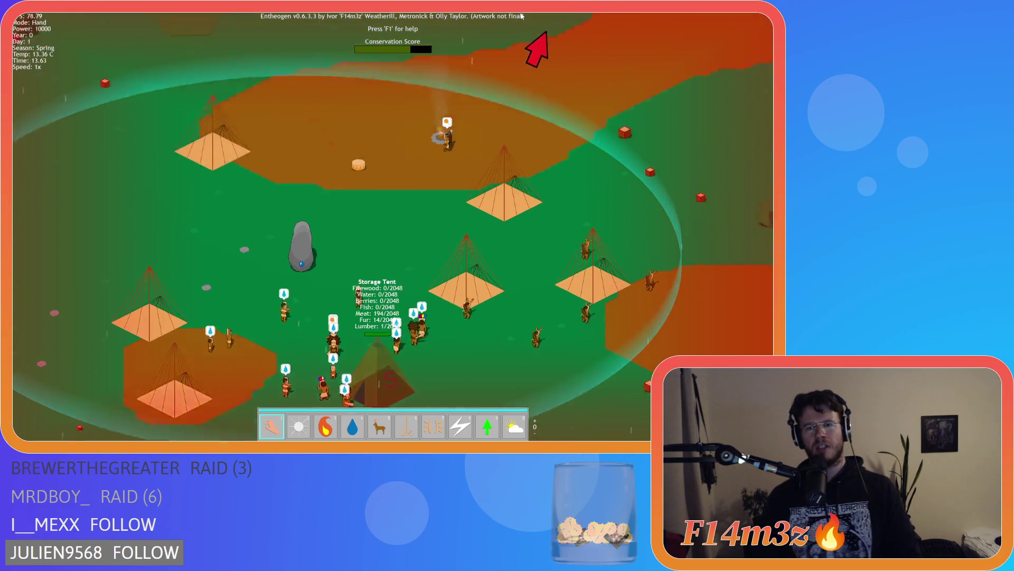
scroll(511, 22, "up", 5)
key("s")
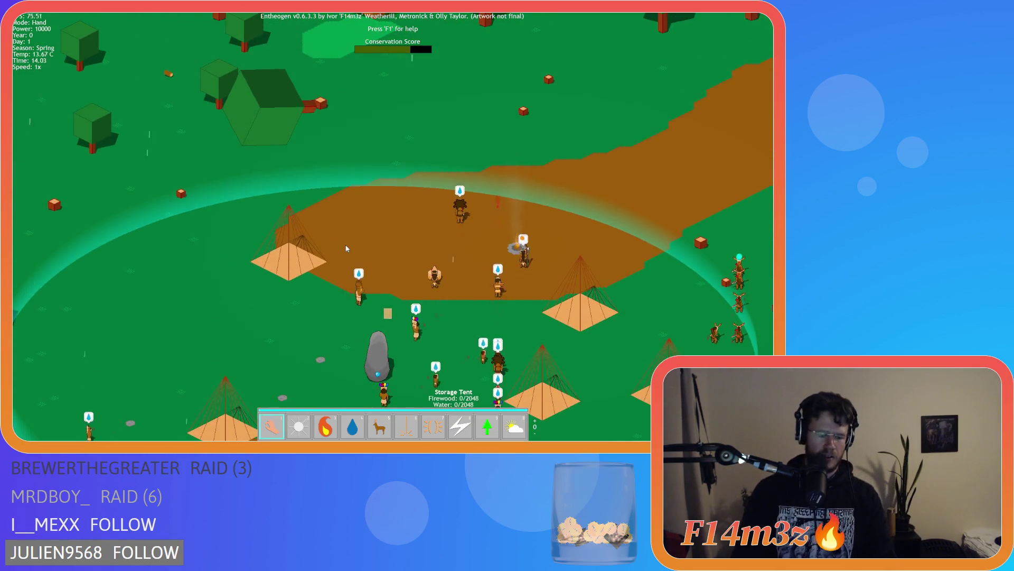
key("t")
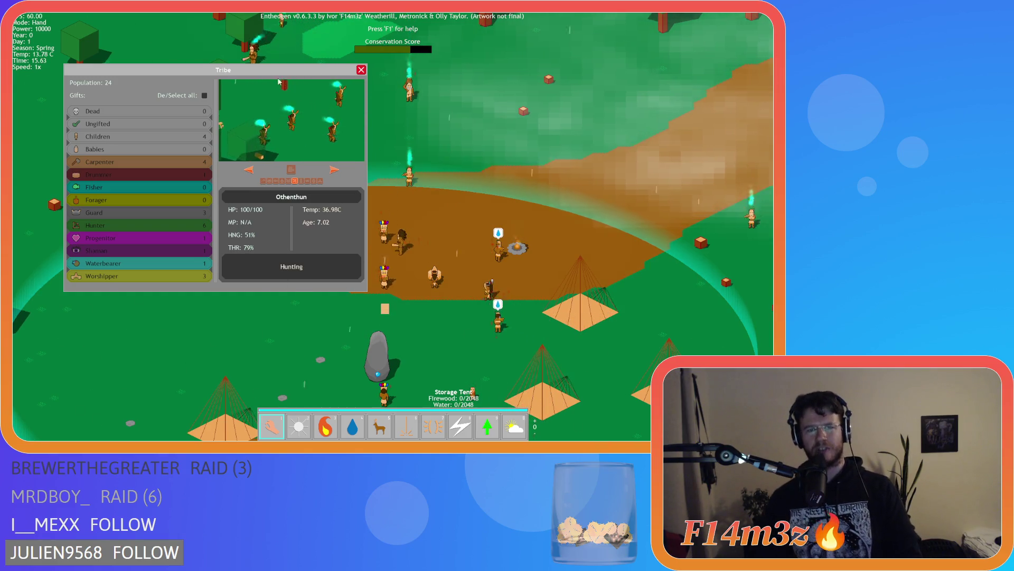
Zoom onto the Storage Tent (19 water, 4 lumber), close the Tribe overview and zoom back out
scroll(528, 285, "up", 5)
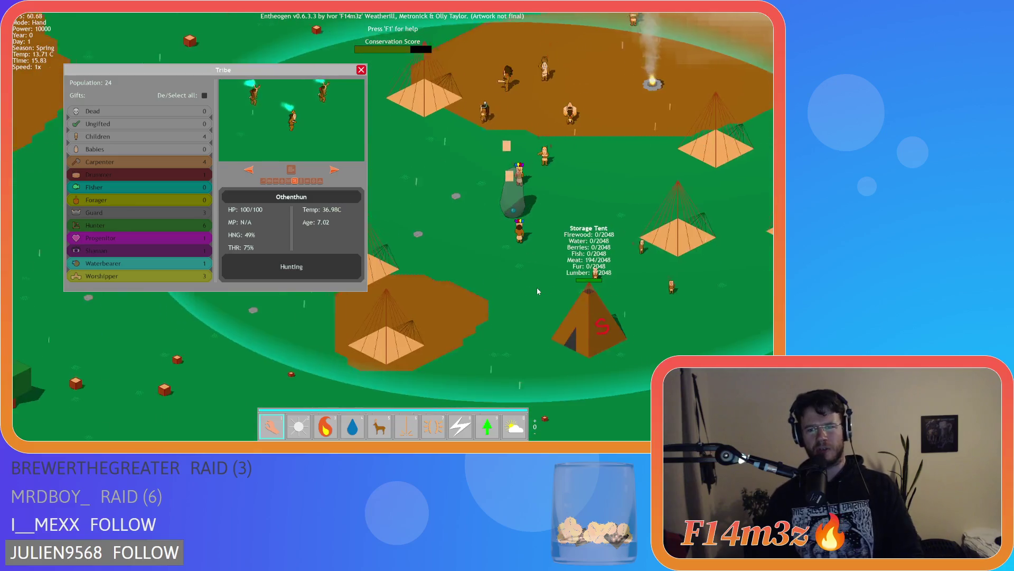
left_click_drag(527, 284, 488, 278)
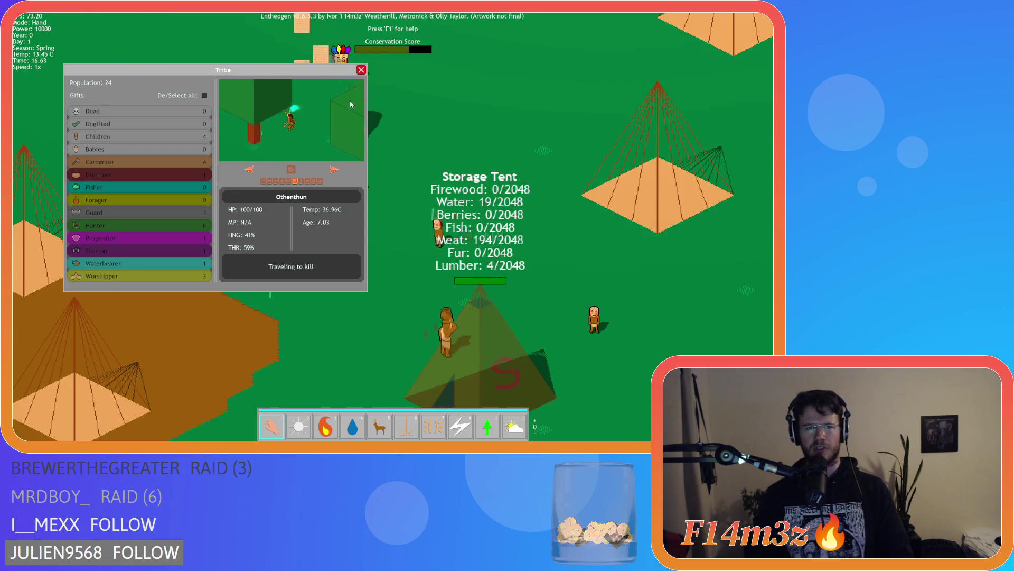
left_click(361, 69)
scroll(301, 214, "down", 5)
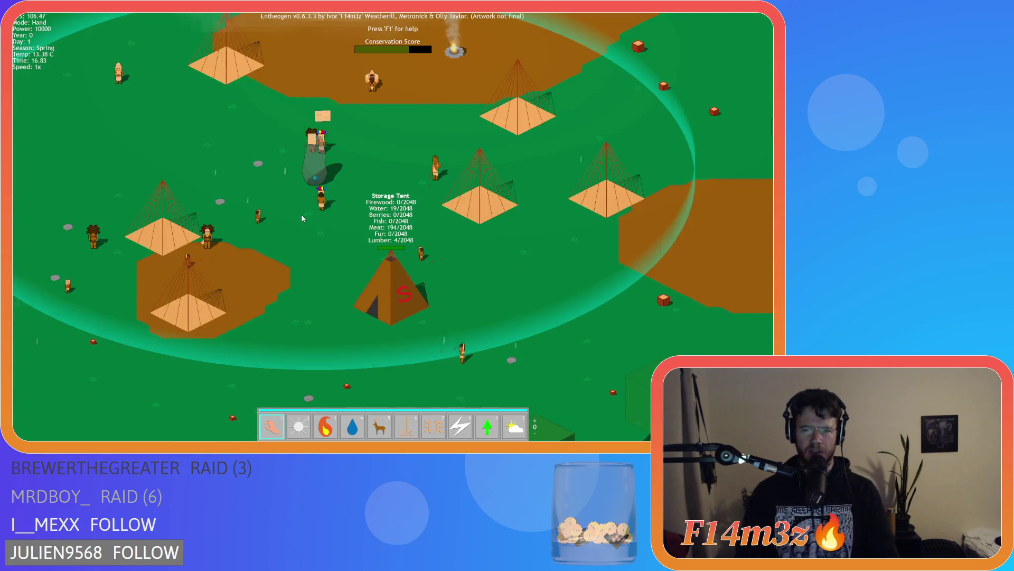
scroll(301, 214, "down", 3)
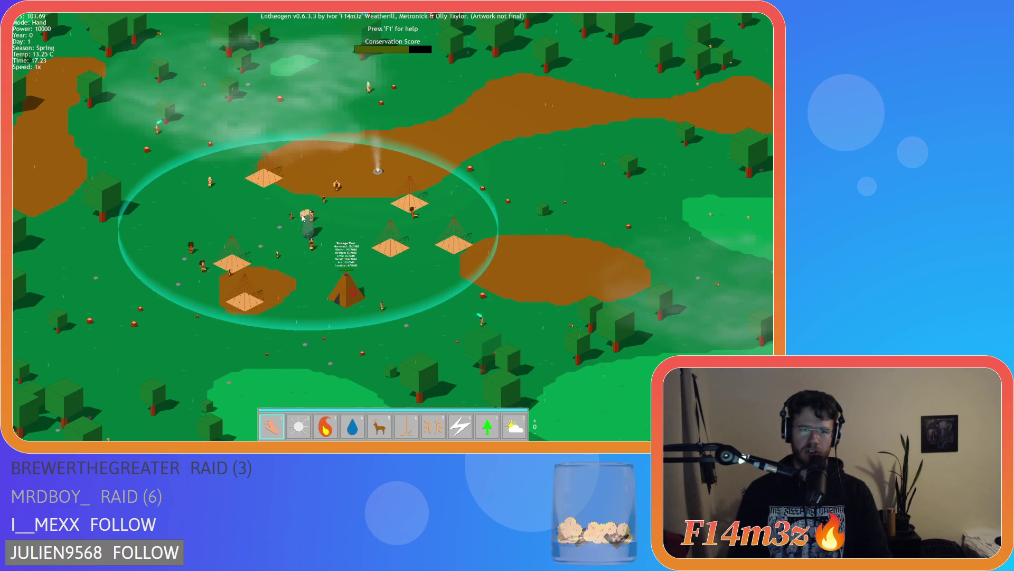
key("w")
key("a")
key("s")
key("d")
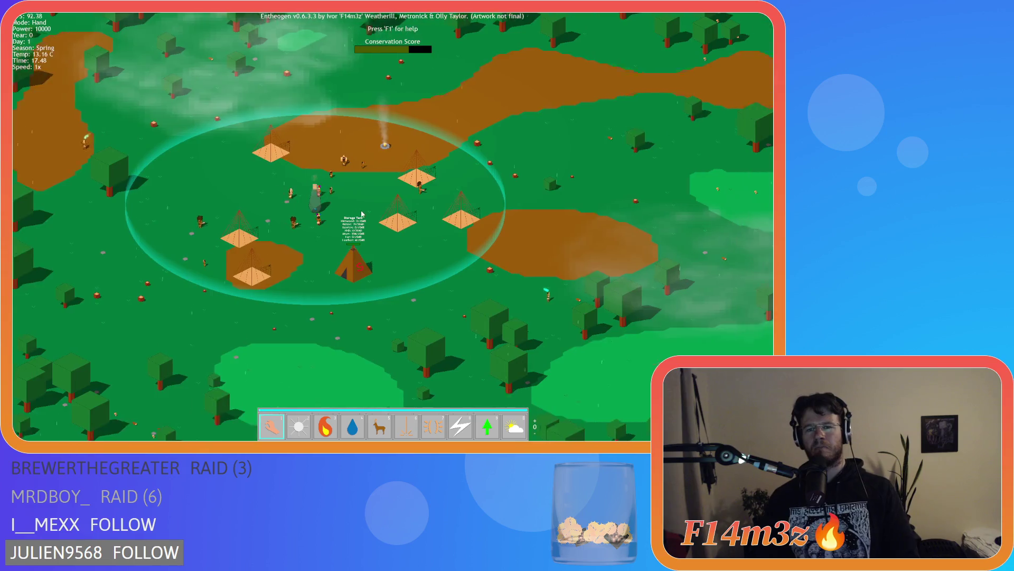
key("d")
key("a")
key("s")
key("w")
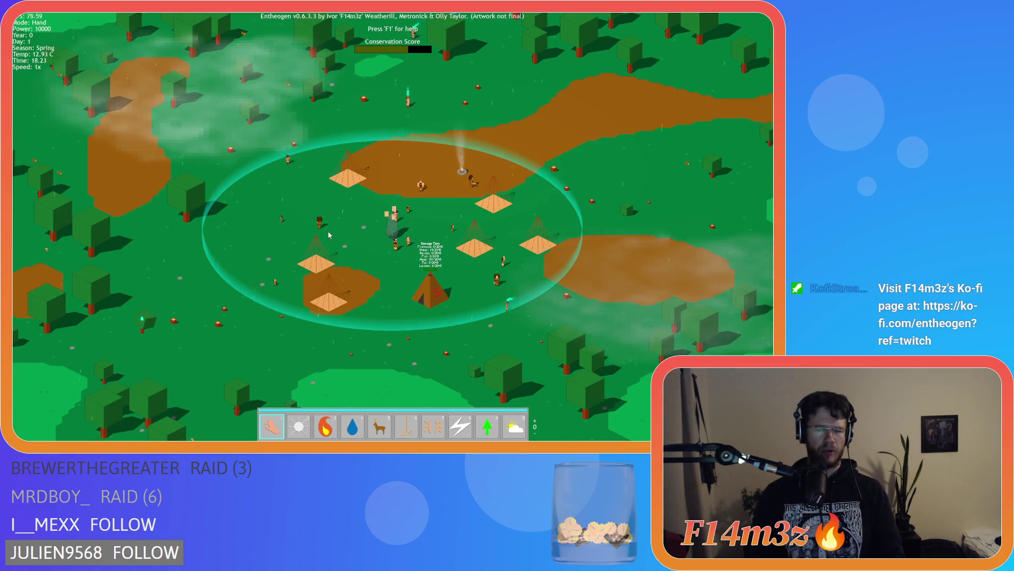
key("w")
key("a")
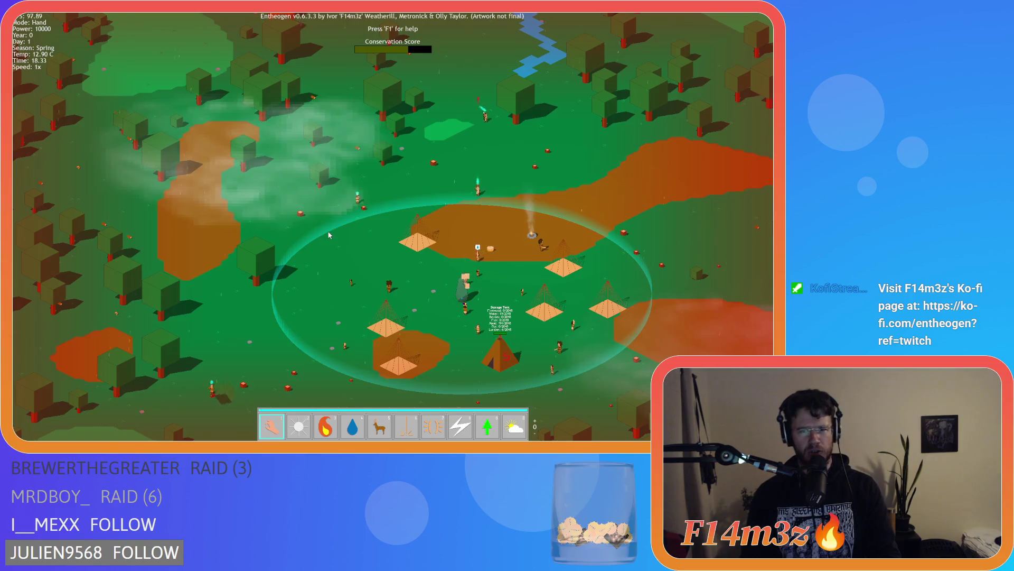
key("w")
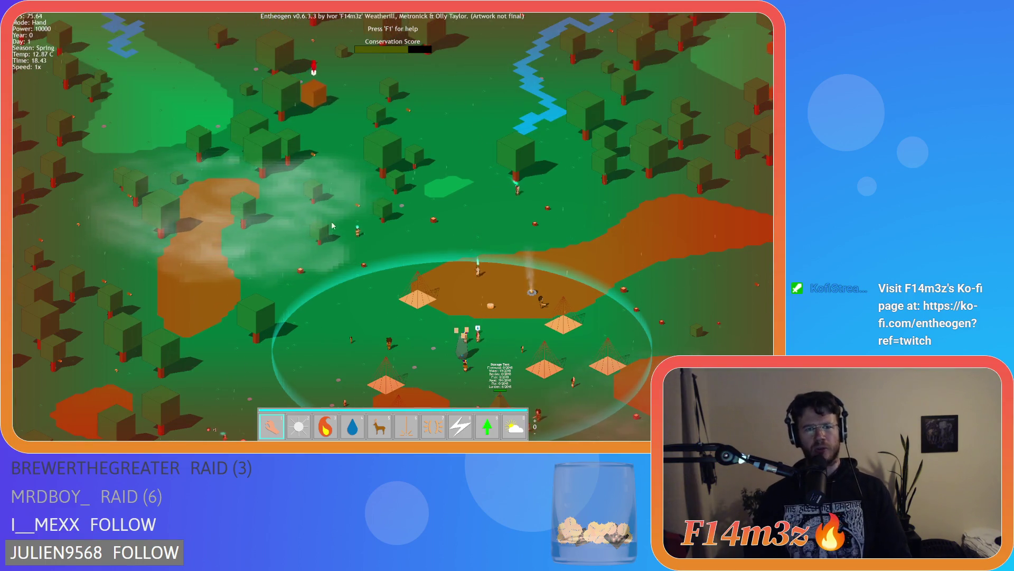
scroll(341, 215, "up", 5)
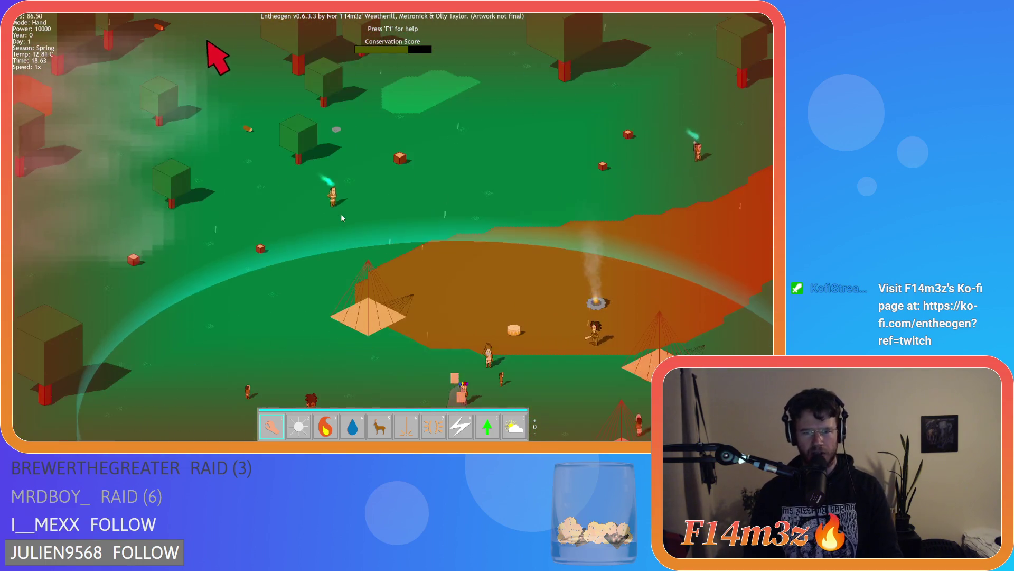
scroll(342, 212, "down", 3)
scroll(345, 211, "up", 3)
key("plus")
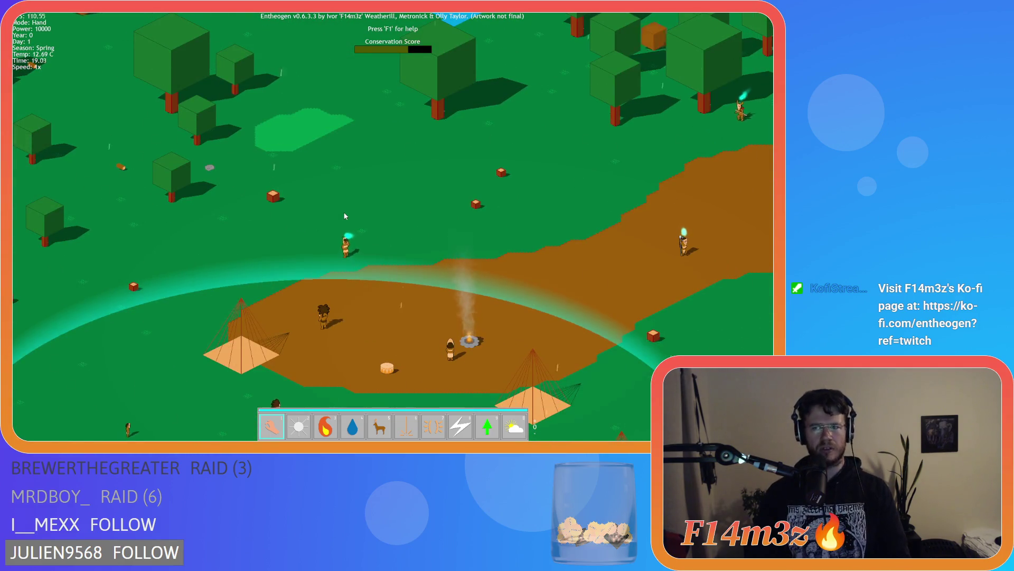
key("minus")
key("w")
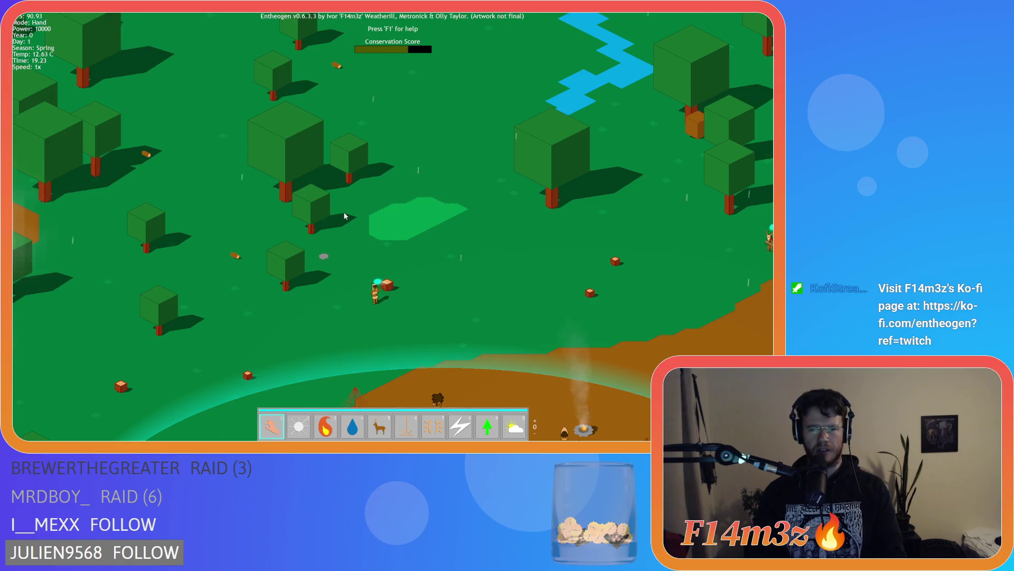
key("a")
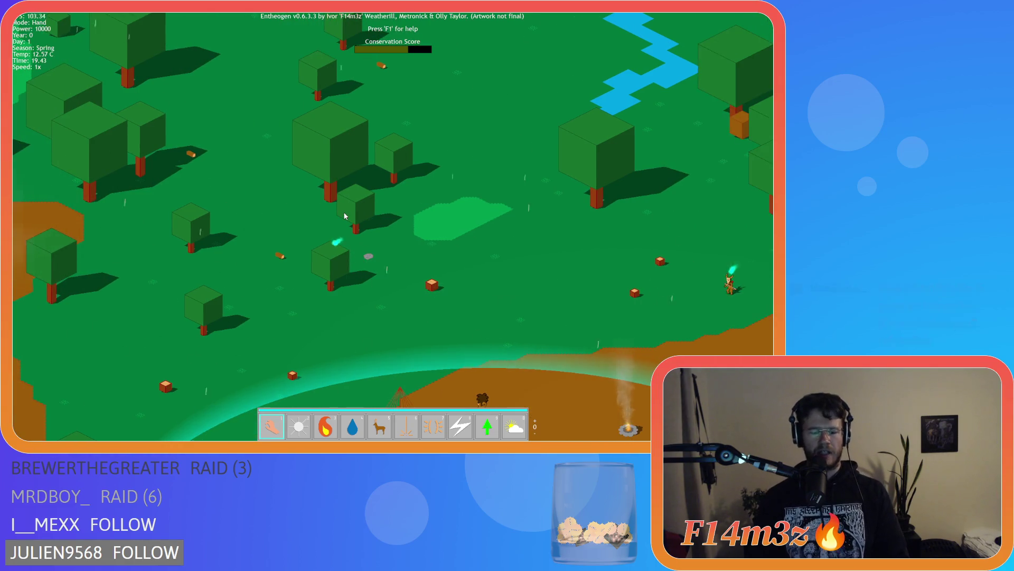
key("a")
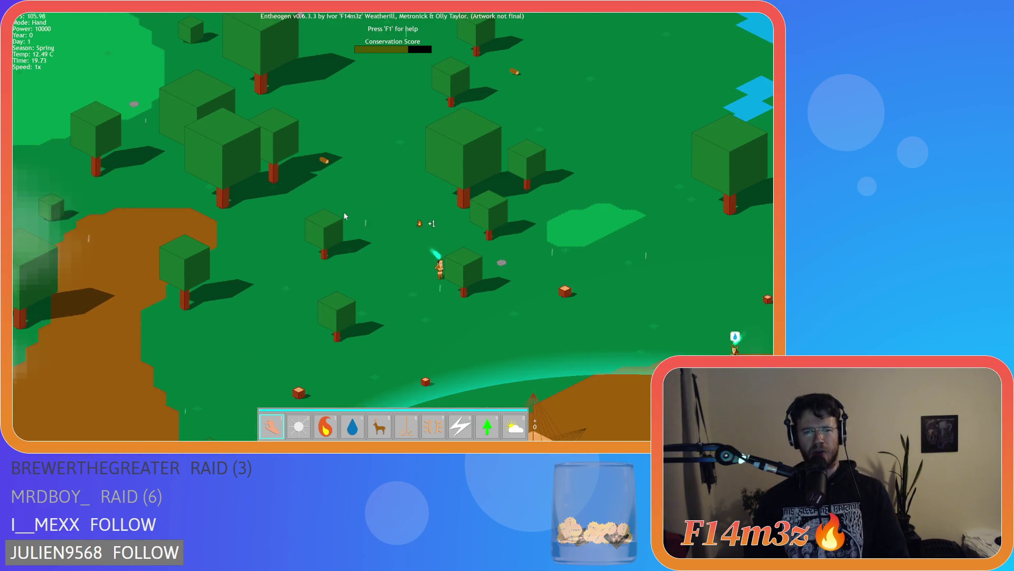
key("space")
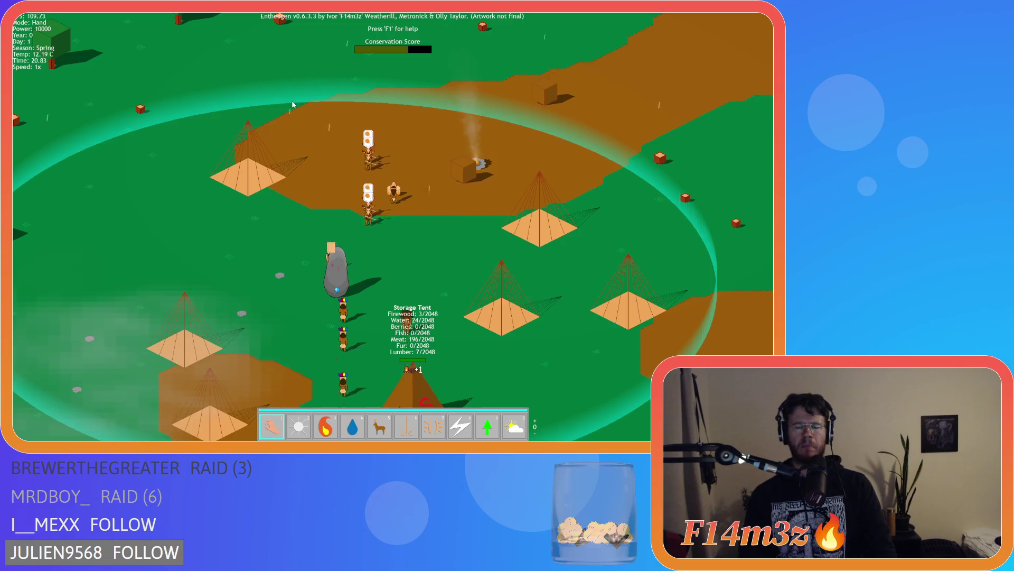
Pan around the Storage Tent and camp, then open the Tribe overview showing population 24 and Othenthun
key("d")
key("s")
key("a")
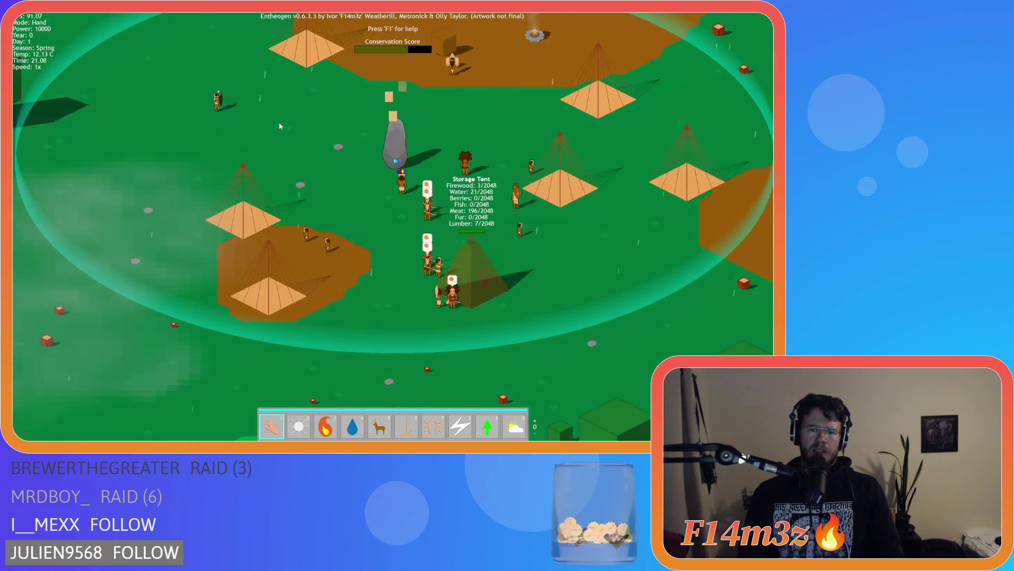
key("w")
key("d")
key("s")
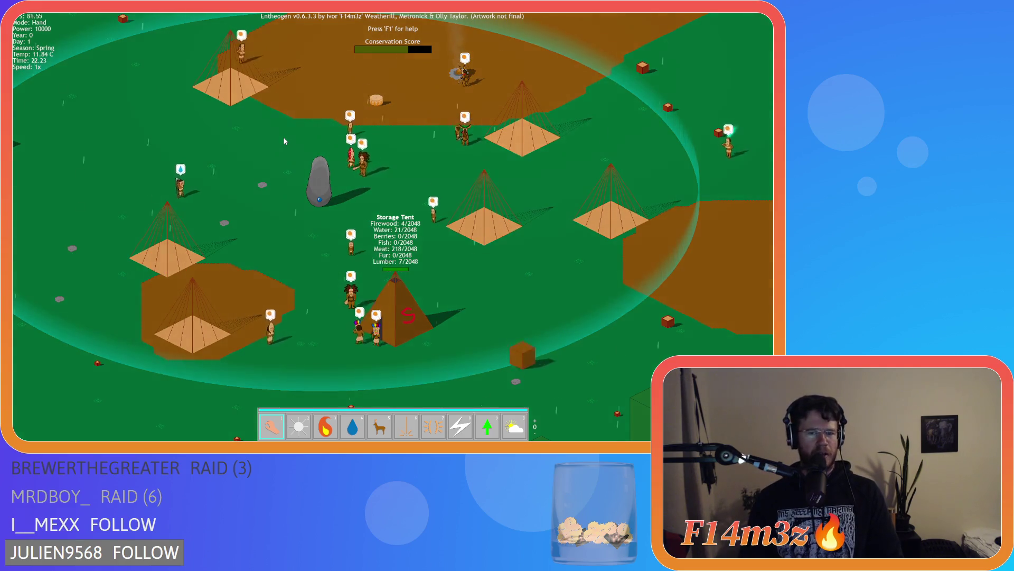
key("Up")
key("Down")
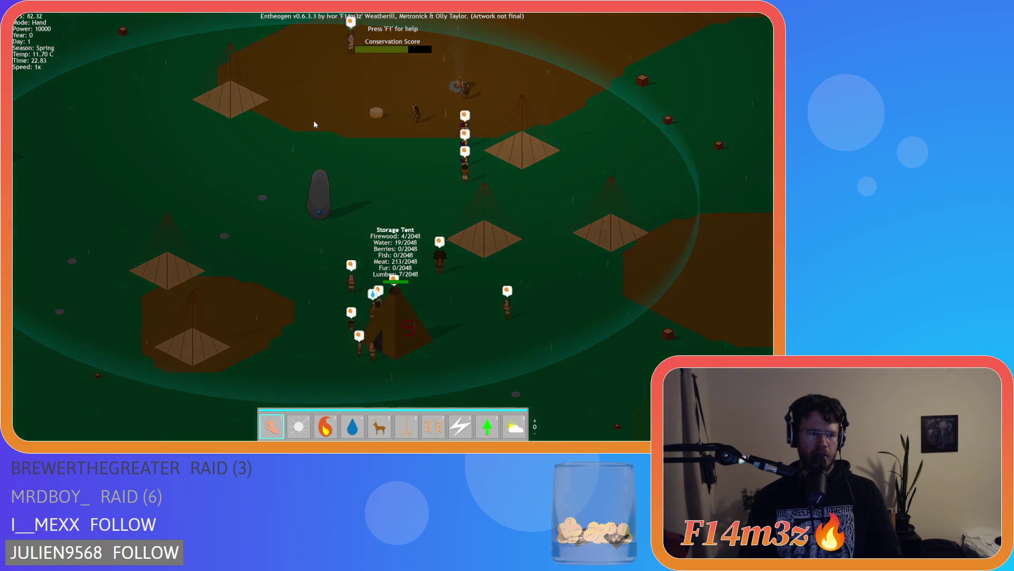
key("Up")
key("Left")
key("Down")
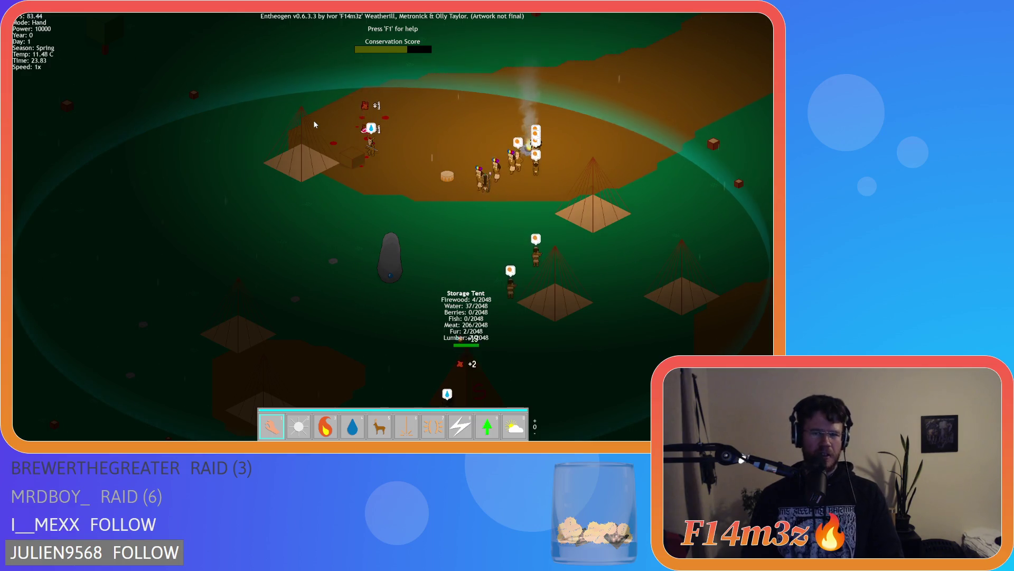
key("t")
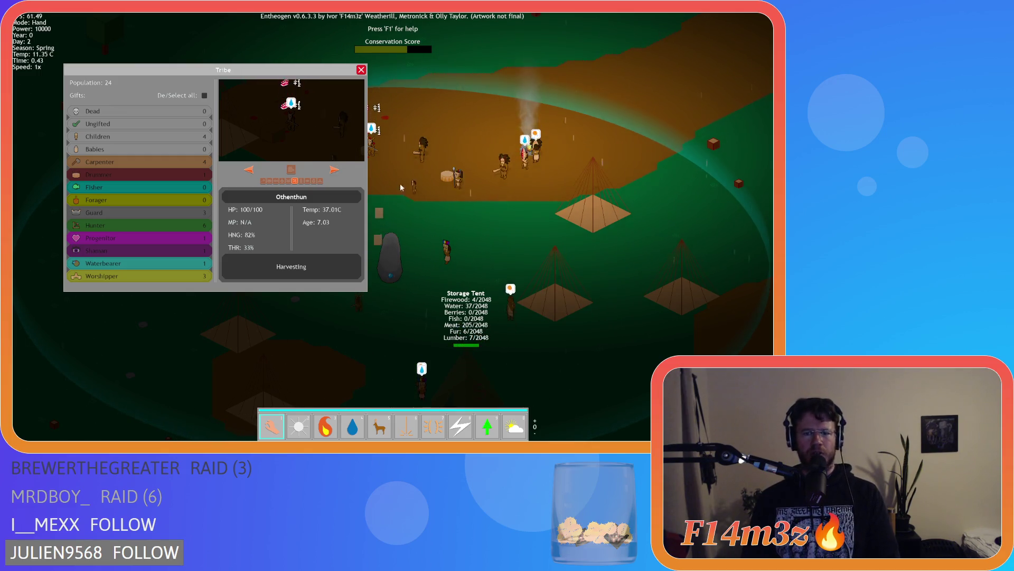
Switch to Light power, reopen the Tribe overview, then return to Hand power
key("2")
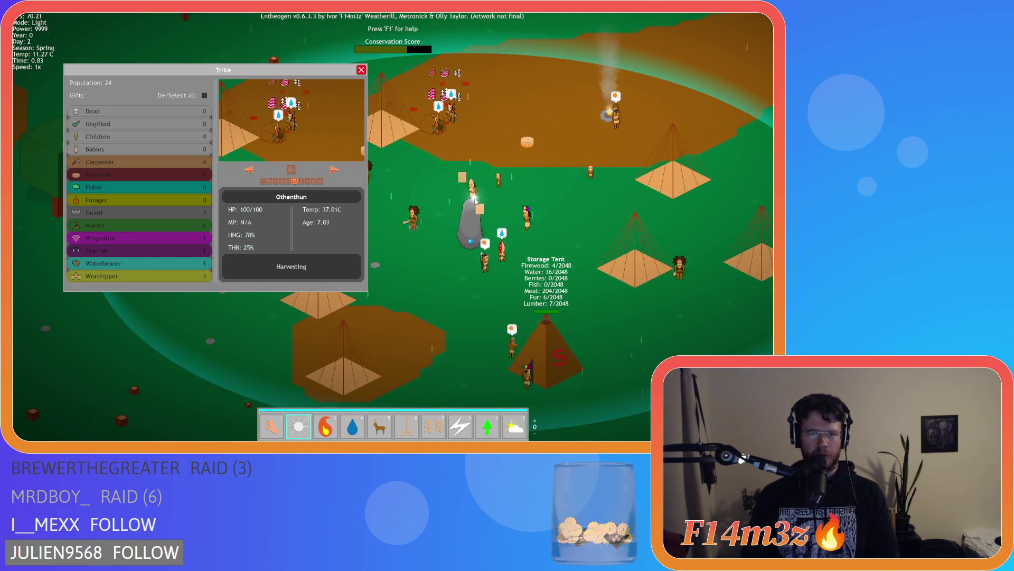
key("Escape")
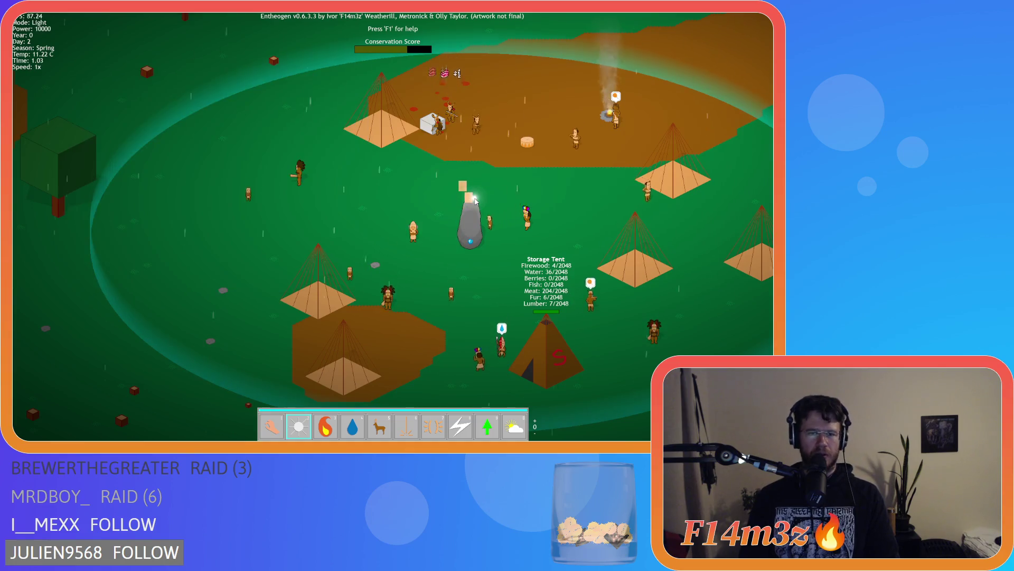
left_click(475, 199)
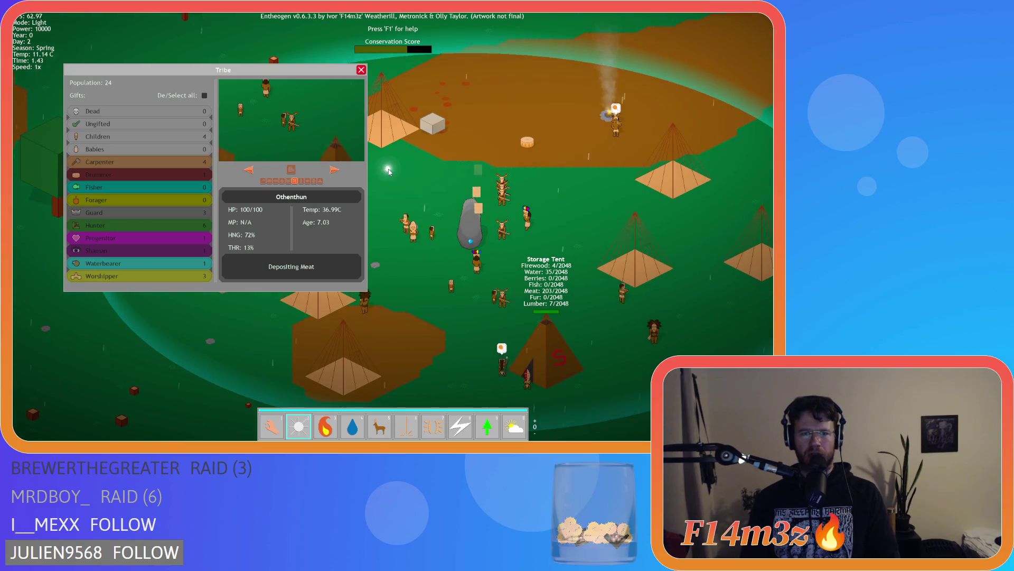
key("1")
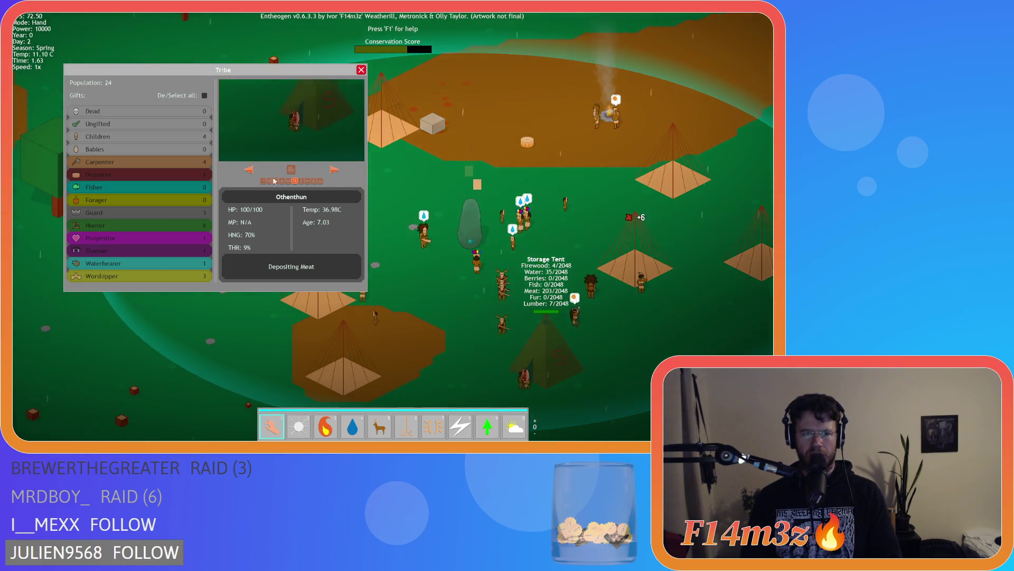
Toggle De/Select all gifts, step back one villager, and close the Tribe overview
left_click(204, 95)
left_click(249, 170)
left_click(249, 170)
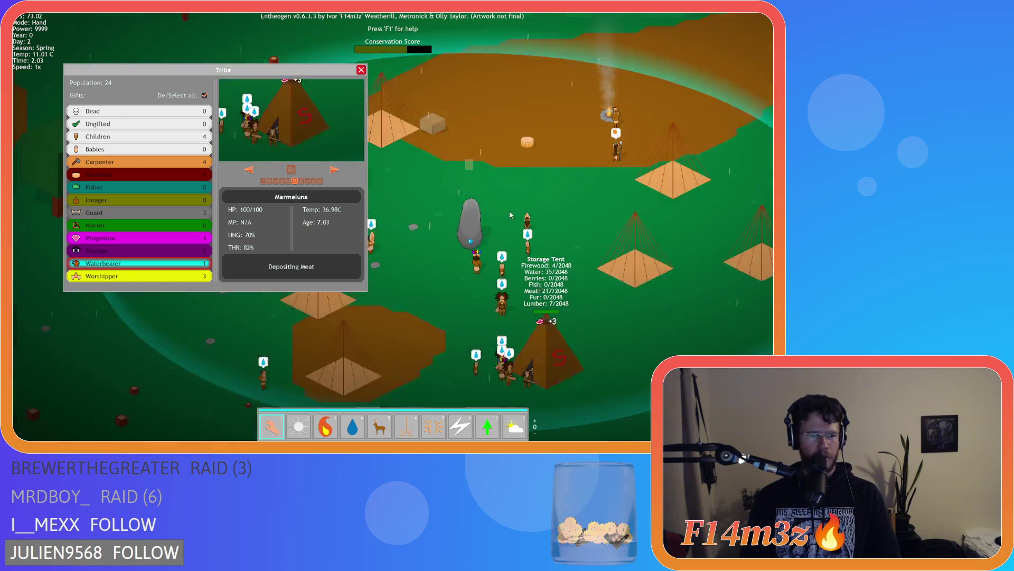
left_click(361, 70)
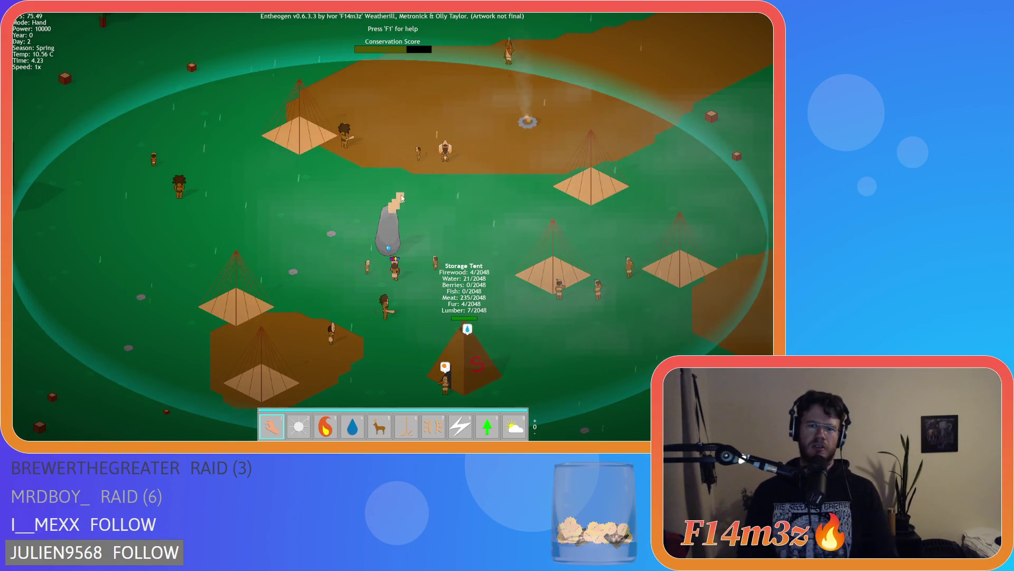
key("w")
key("a")
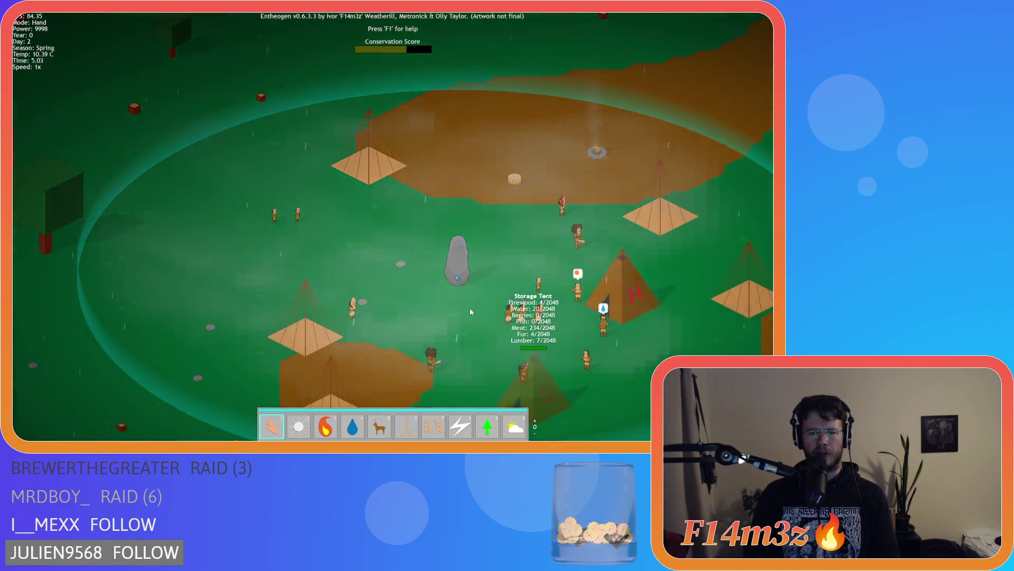
key("s")
key("d")
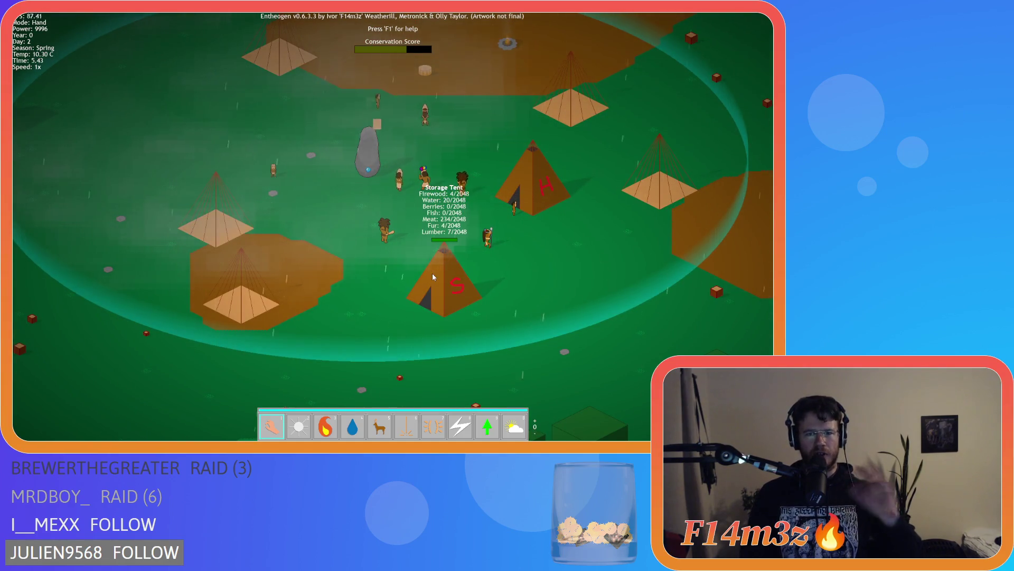
key("w")
key("a")
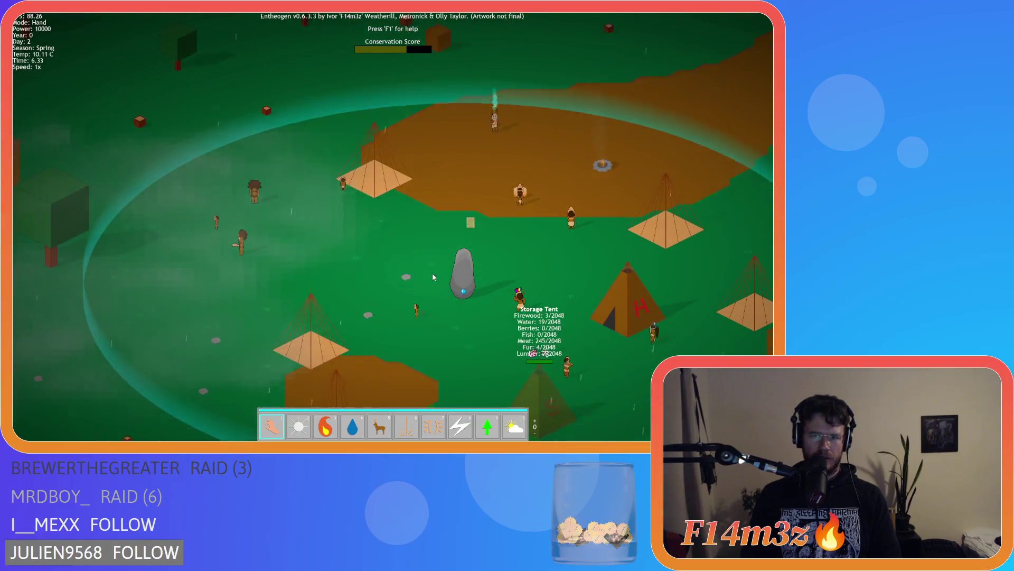
key("w")
key("a")
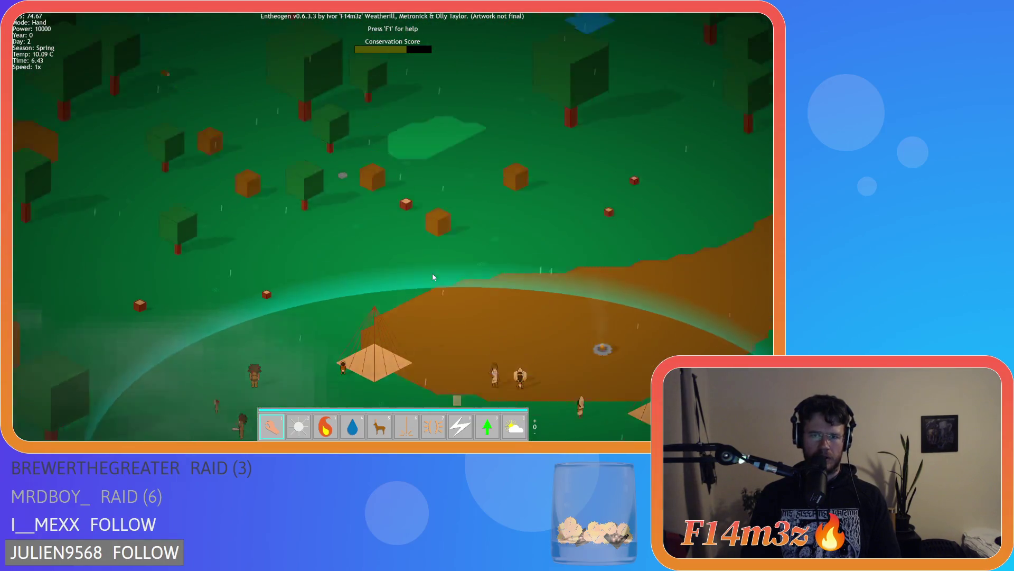
key("space")
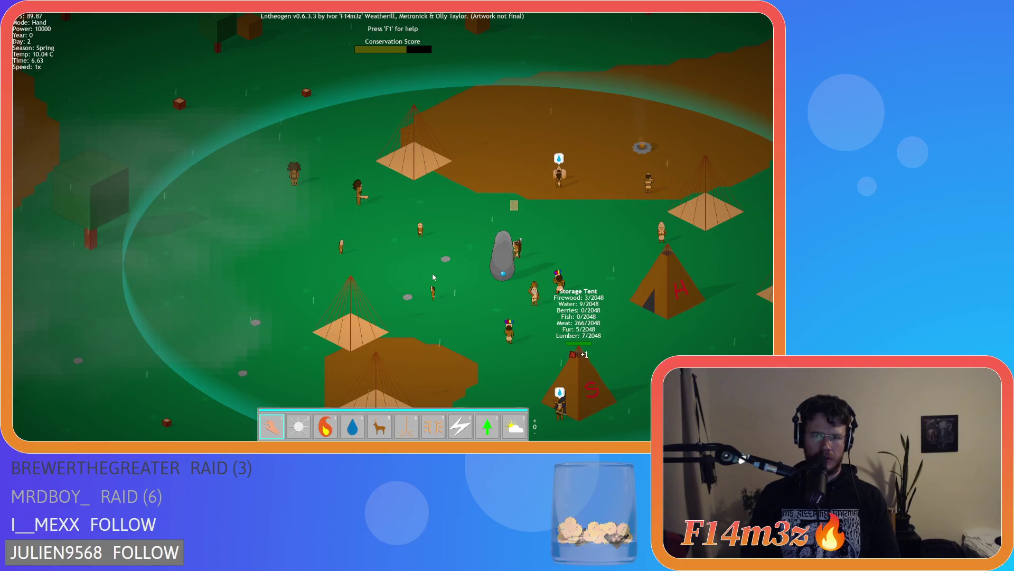
key("s")
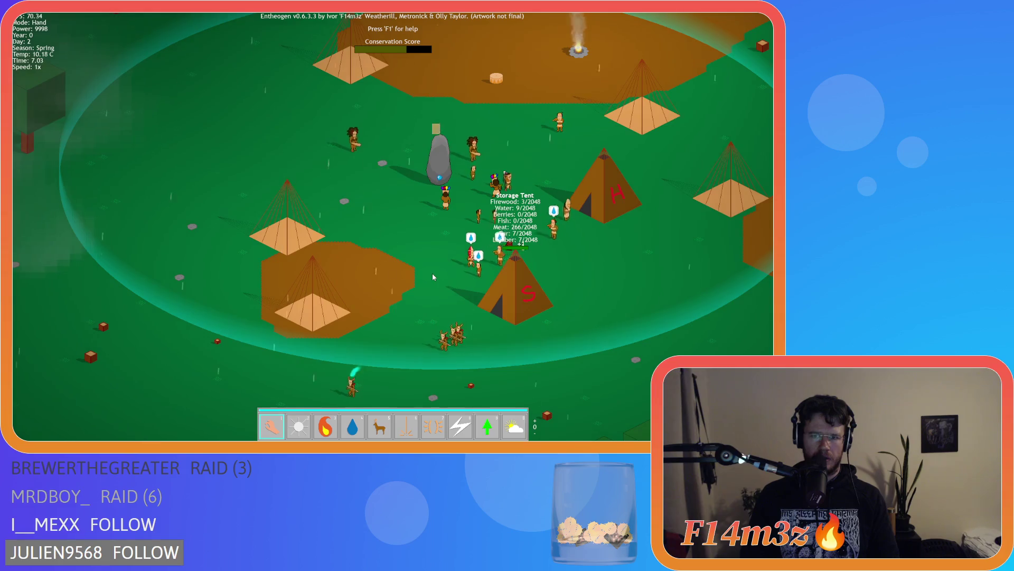
key("s")
key("a")
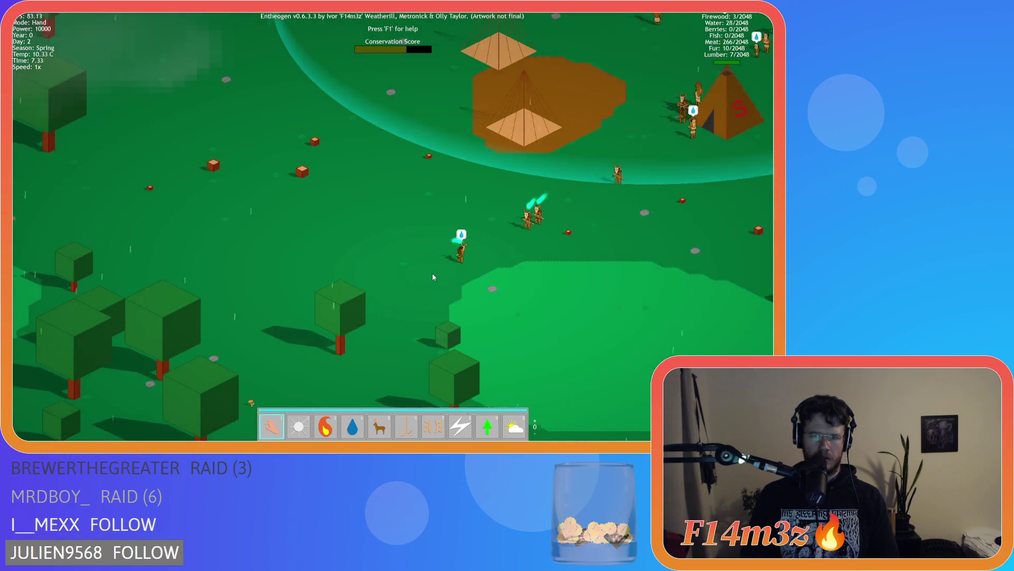
key("space")
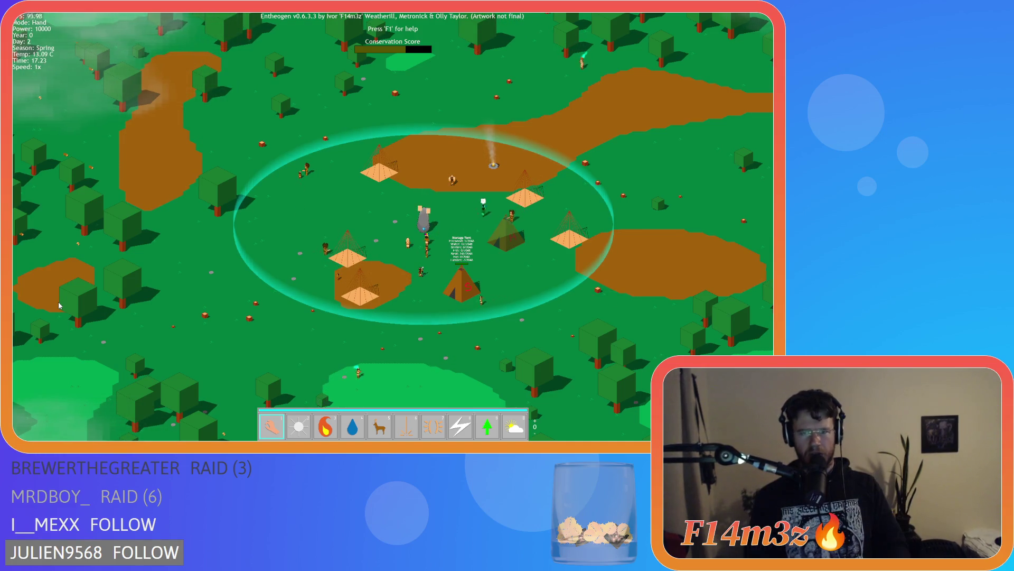
key("d")
key("s")
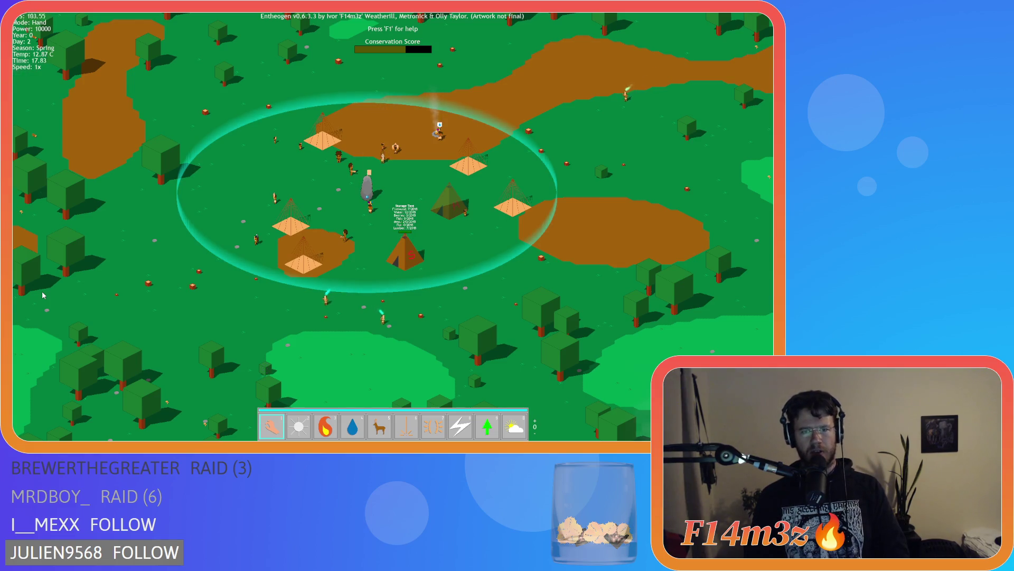
key("s")
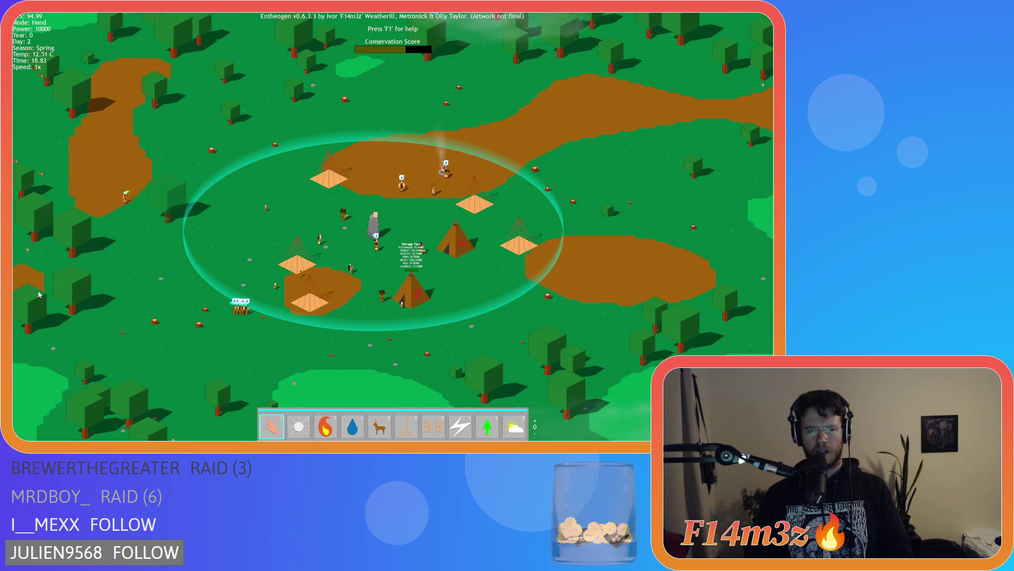
key("s")
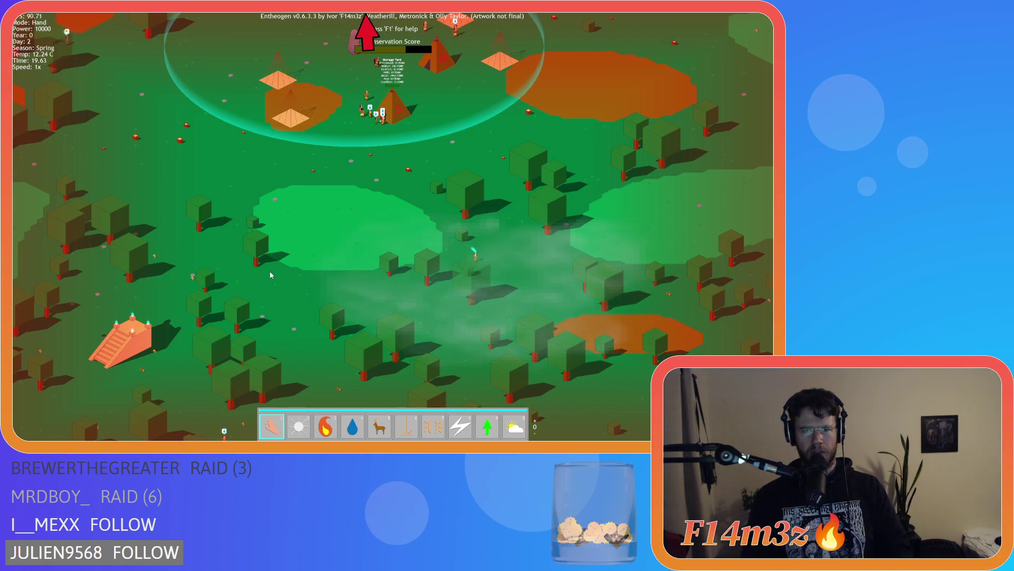
key("w")
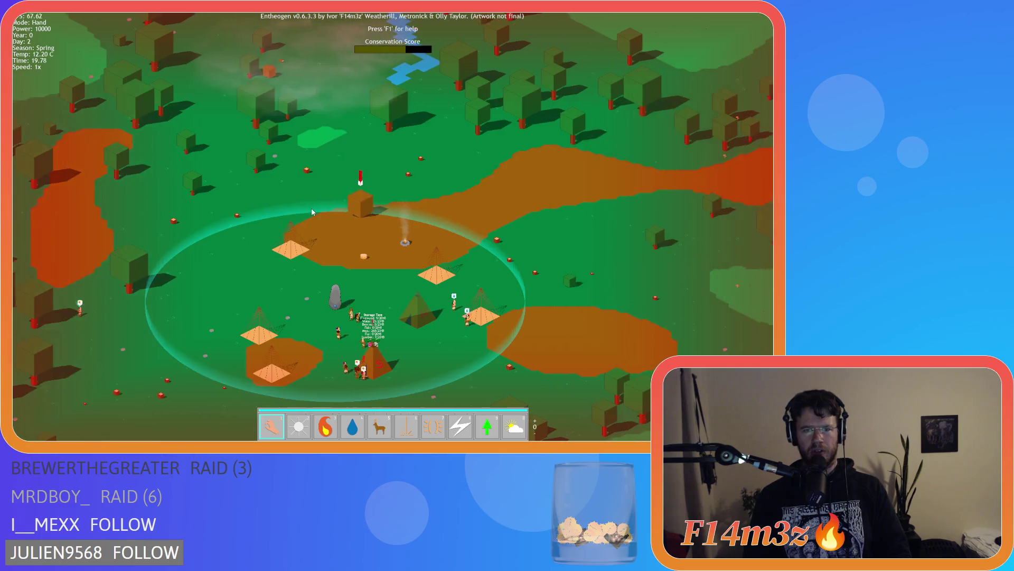
key("s")
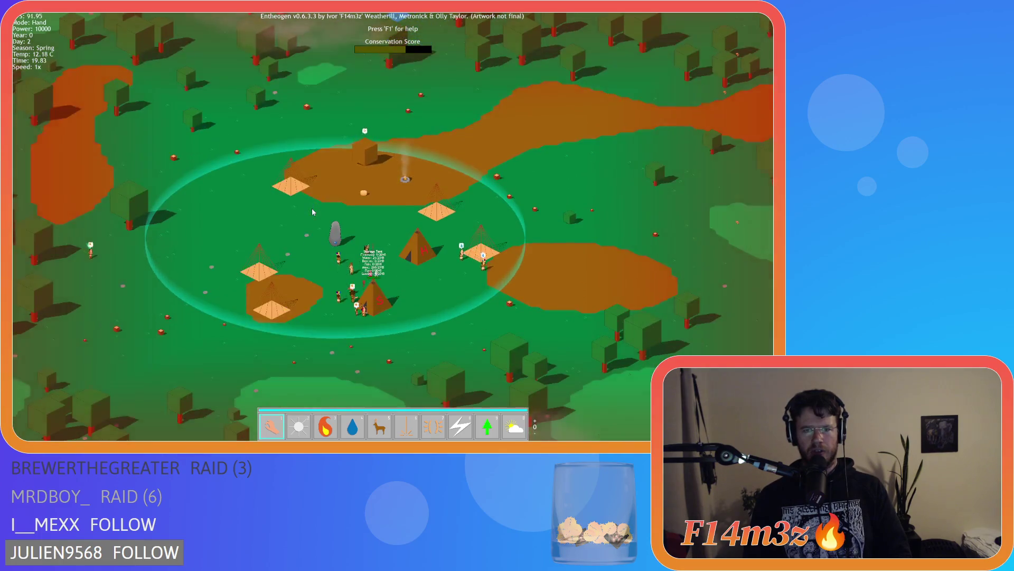
key("d")
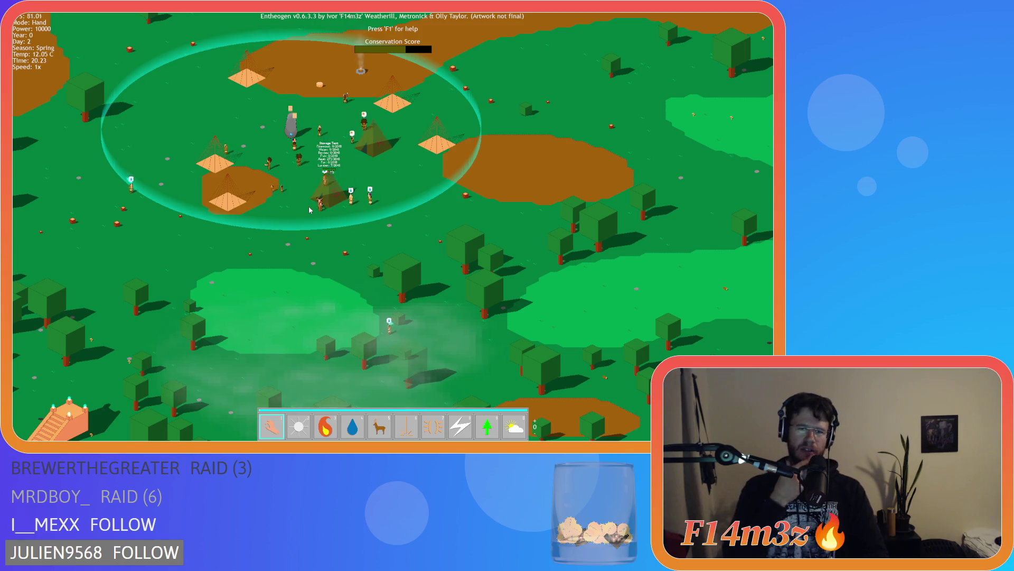
key("w")
key("a")
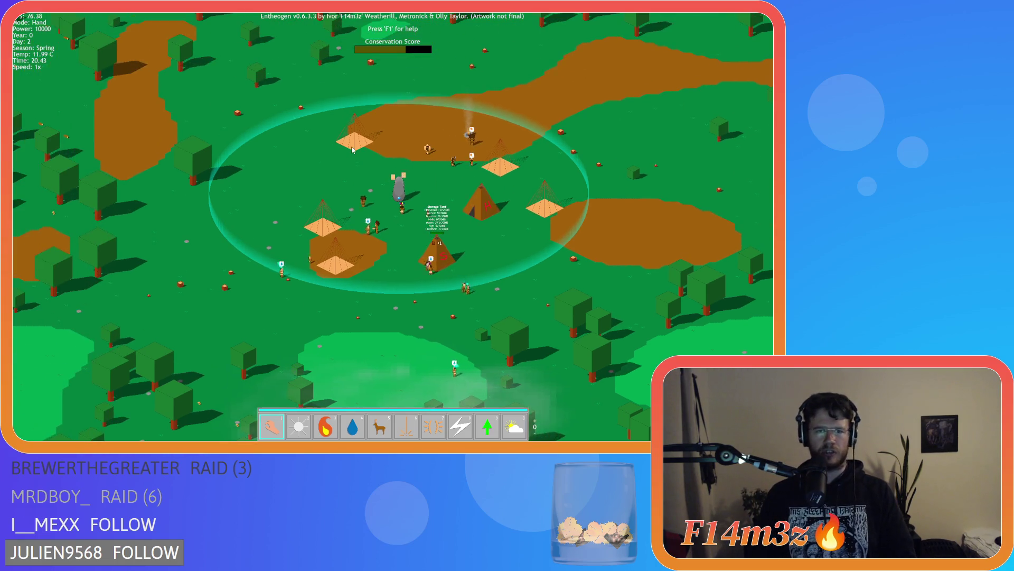
key("w")
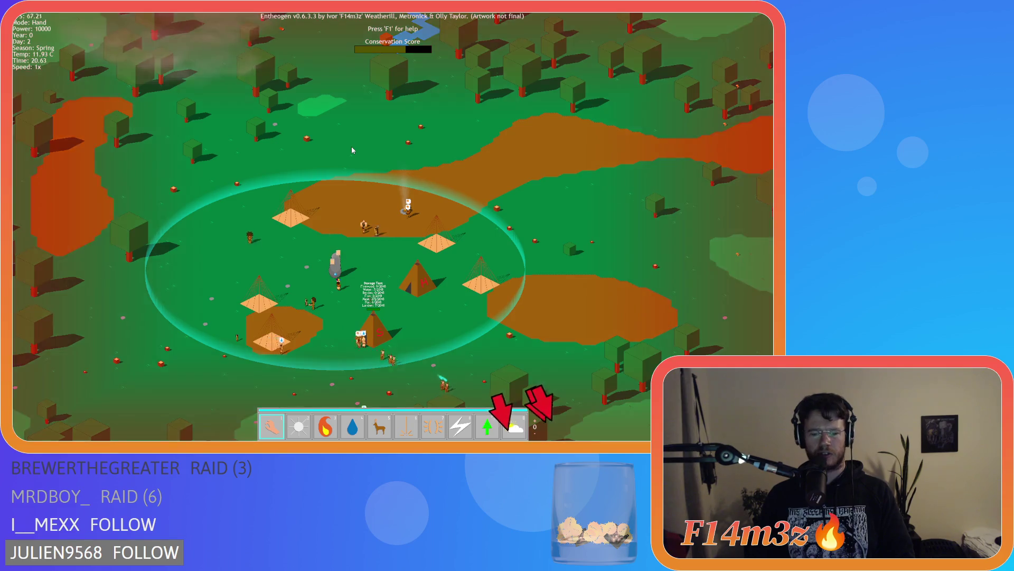
key("d")
key("s")
key("d")
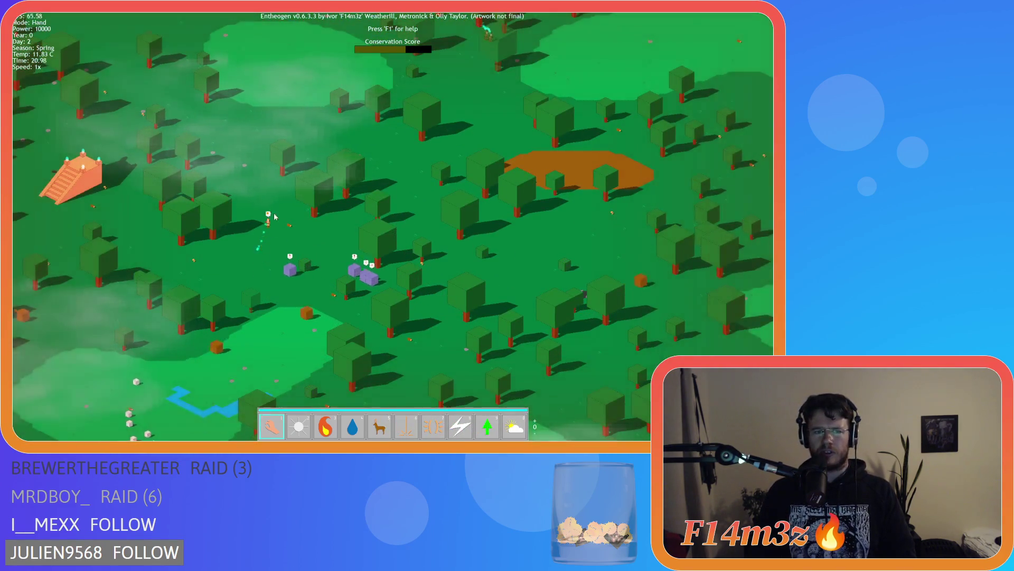
key("w")
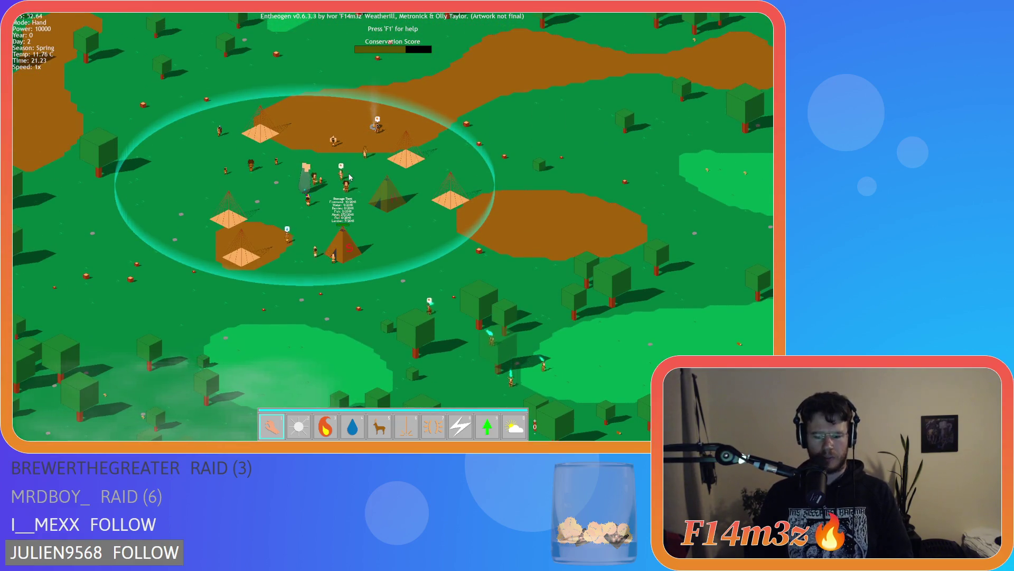
key("a")
key("w")
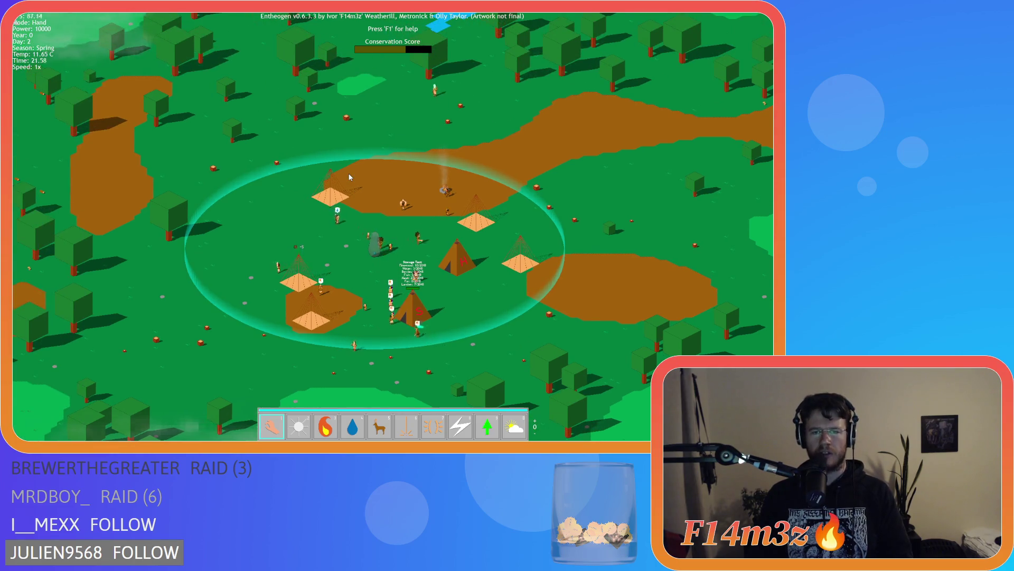
key("s")
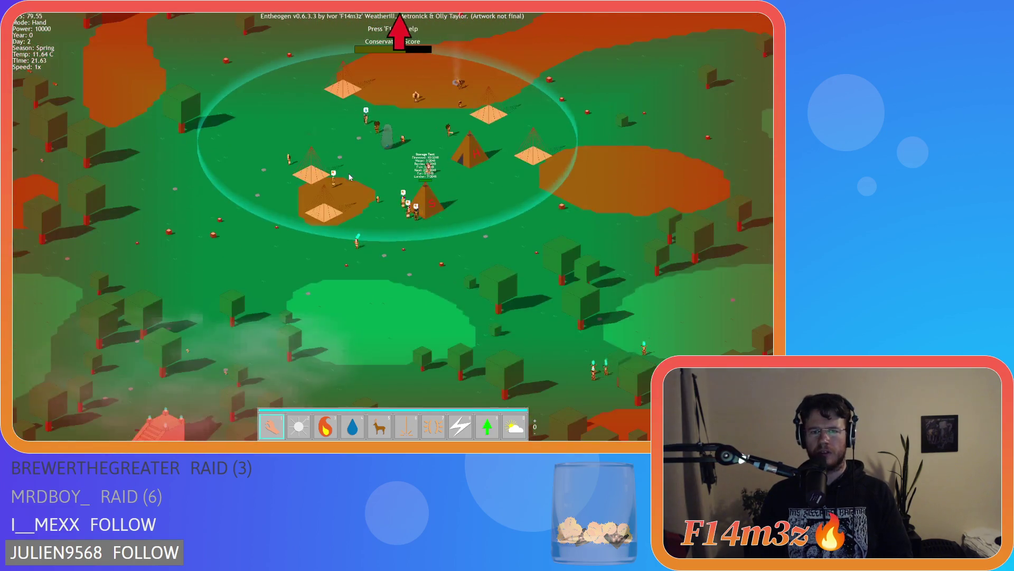
key("w")
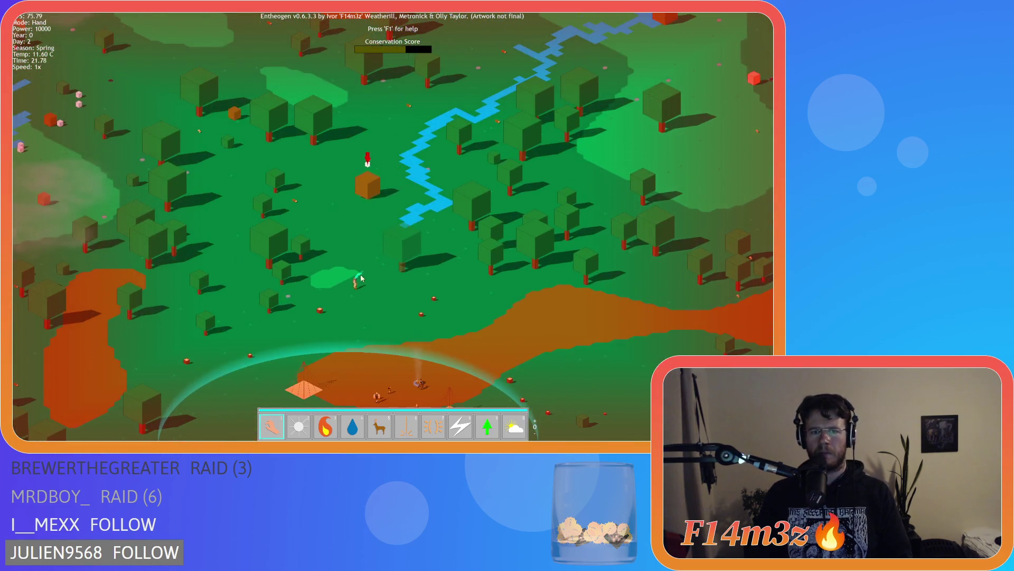
key("s")
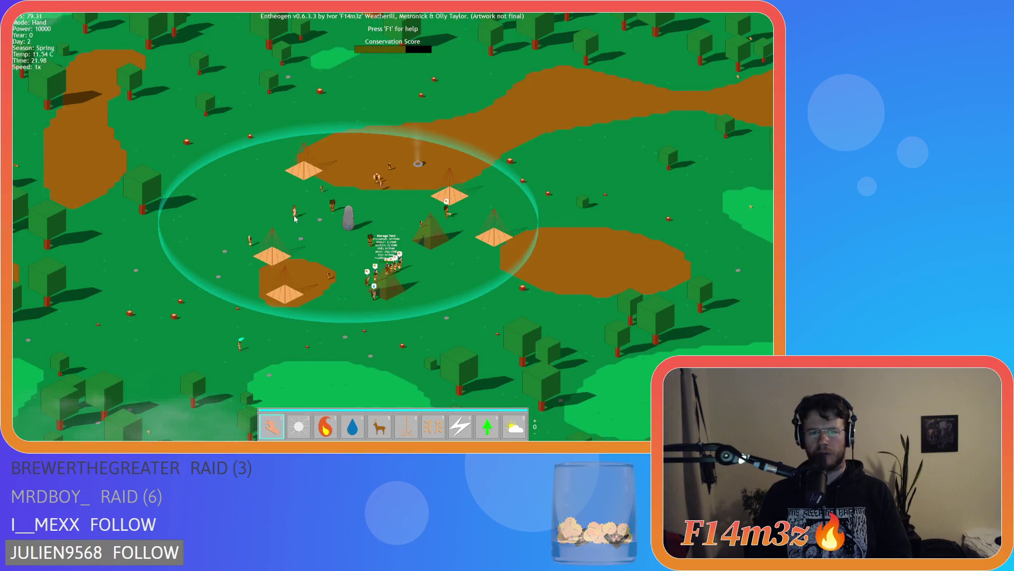
key("d")
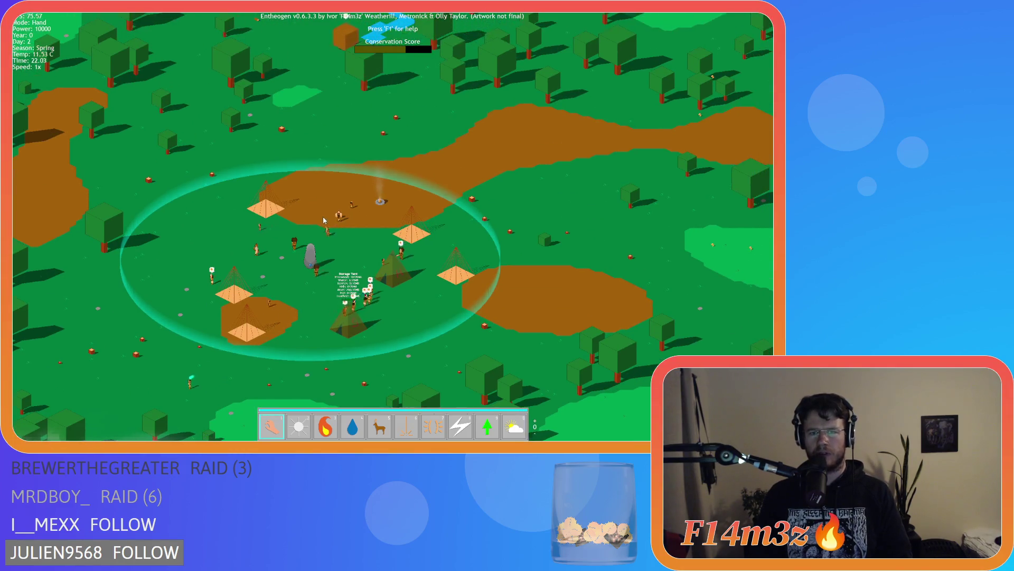
key("s")
key("a")
key("d")
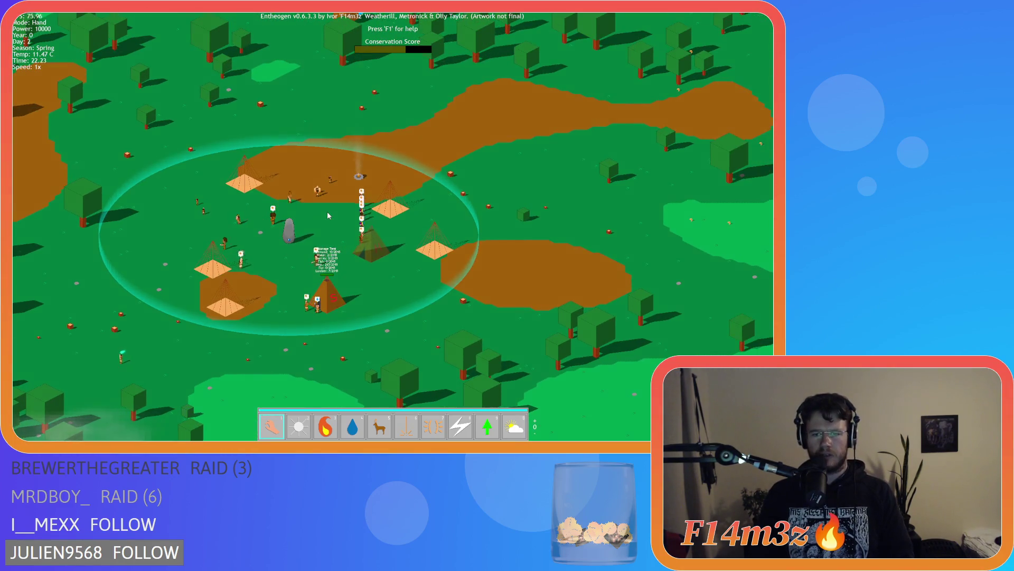
key("w")
key("d")
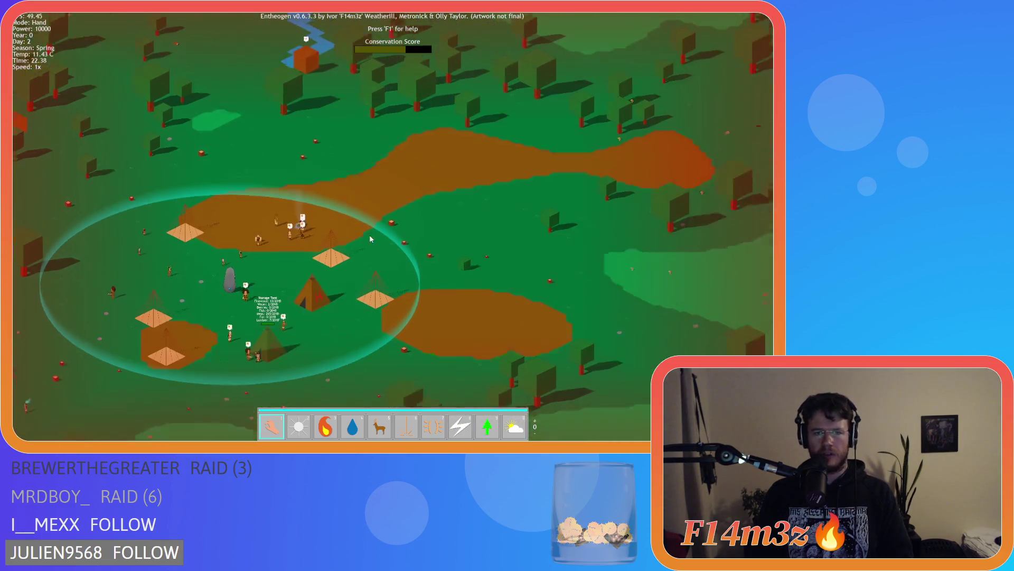
key("s")
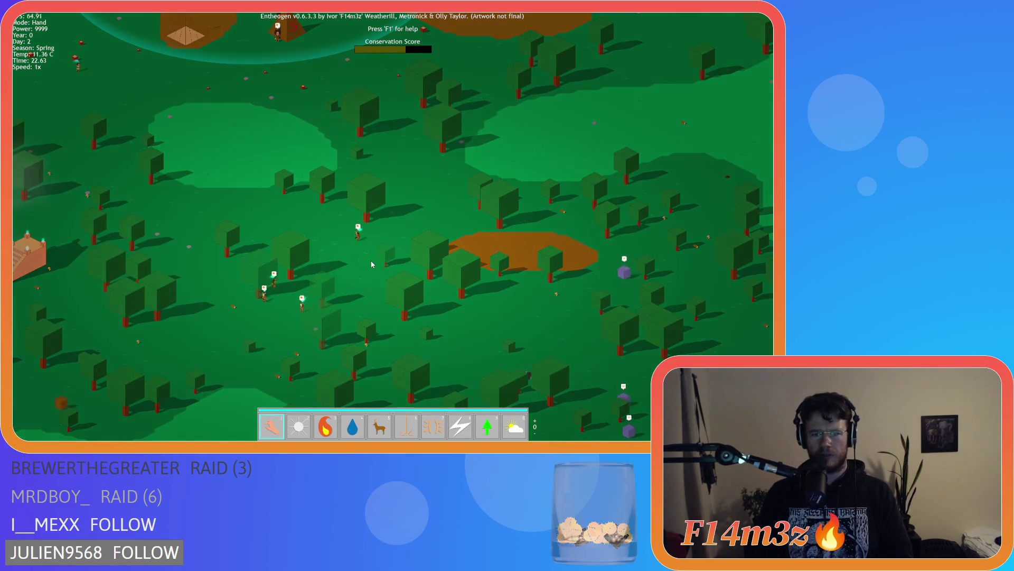
key("a")
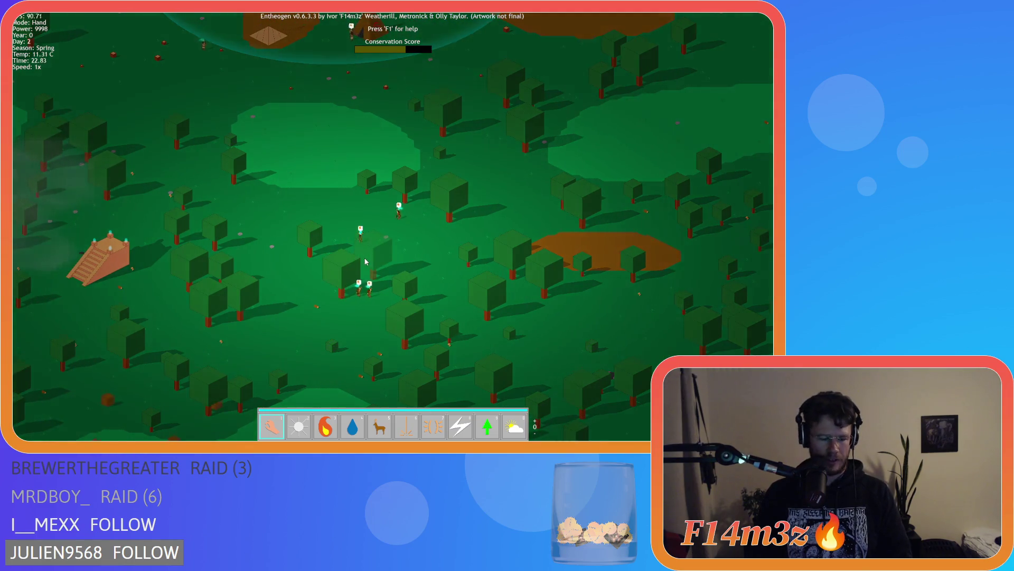
key("w")
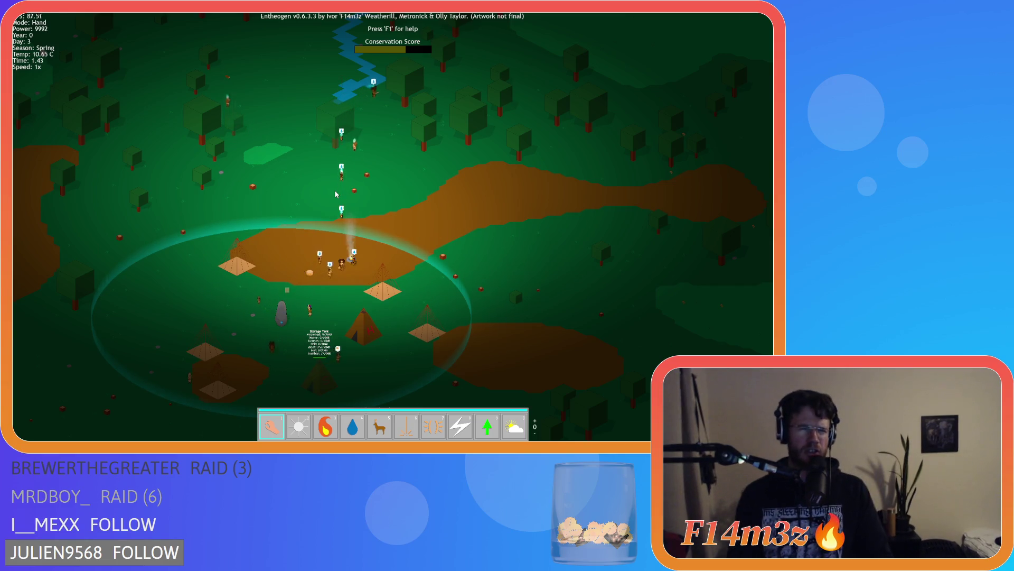
key("w")
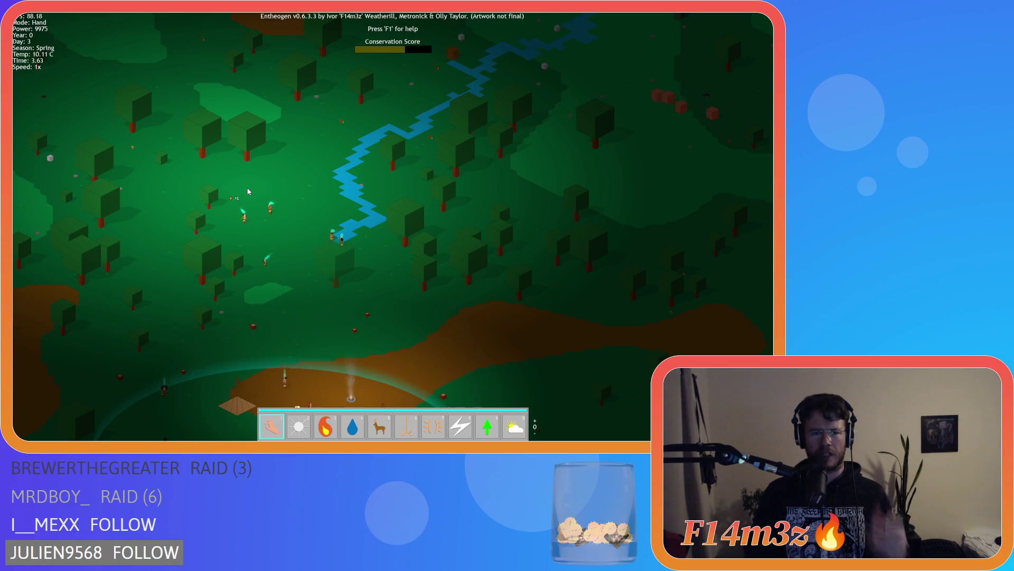
key("s")
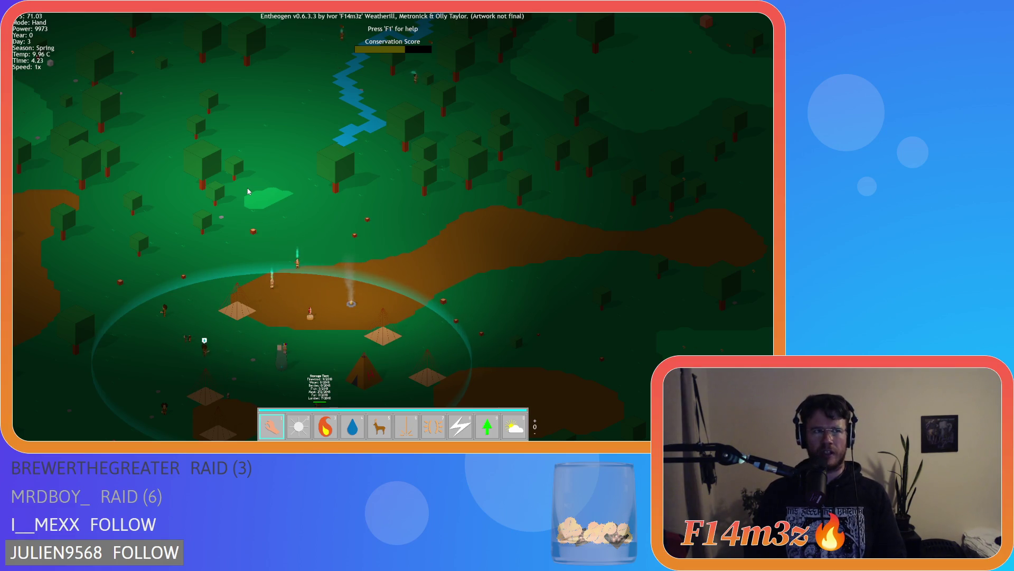
key("s")
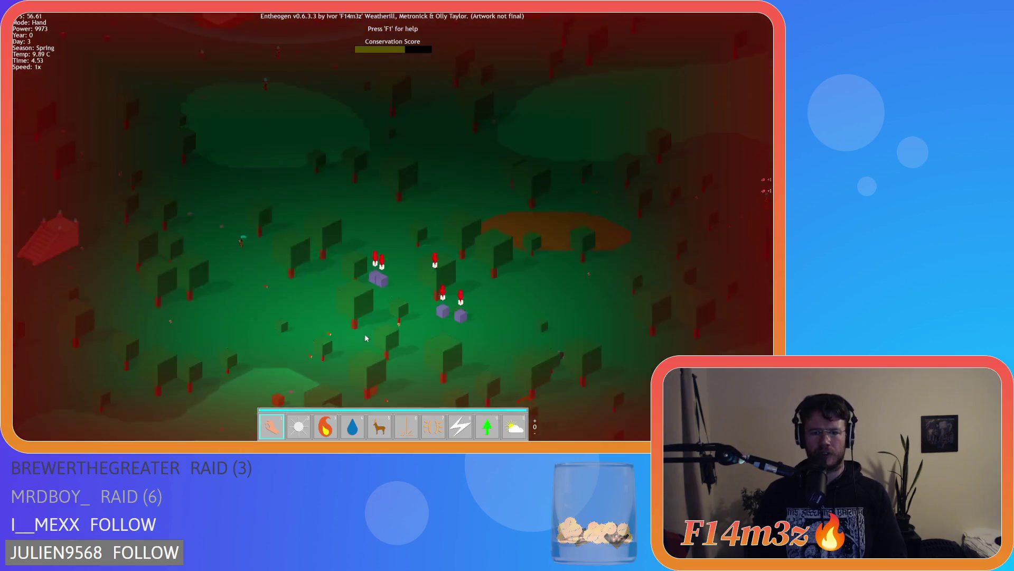
key("s")
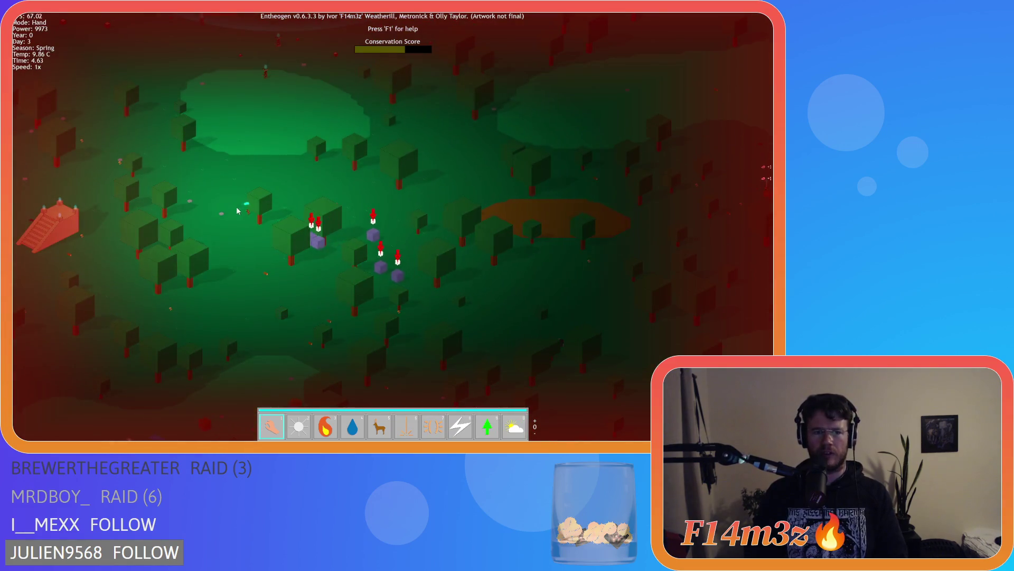
key("w")
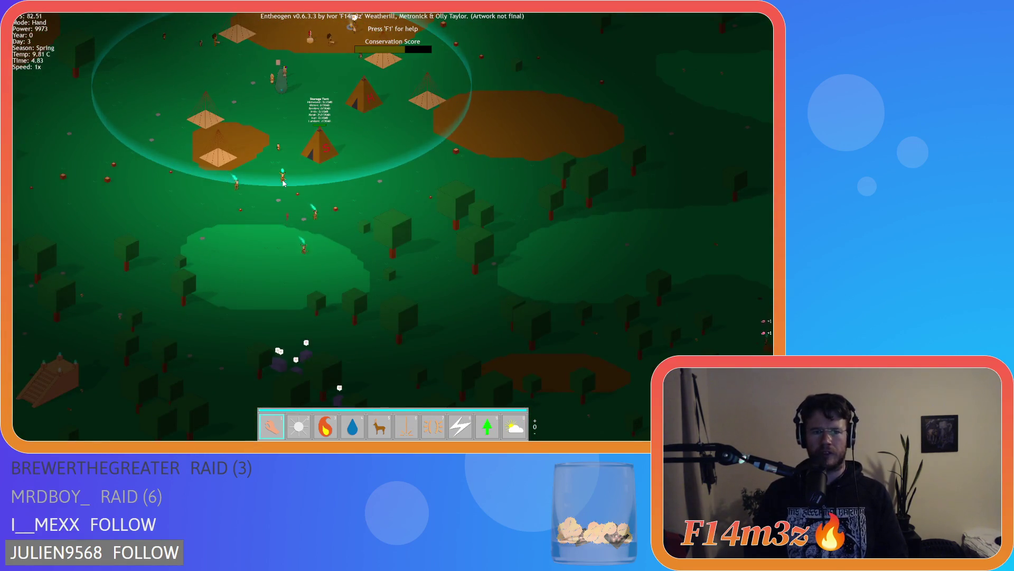
key("s")
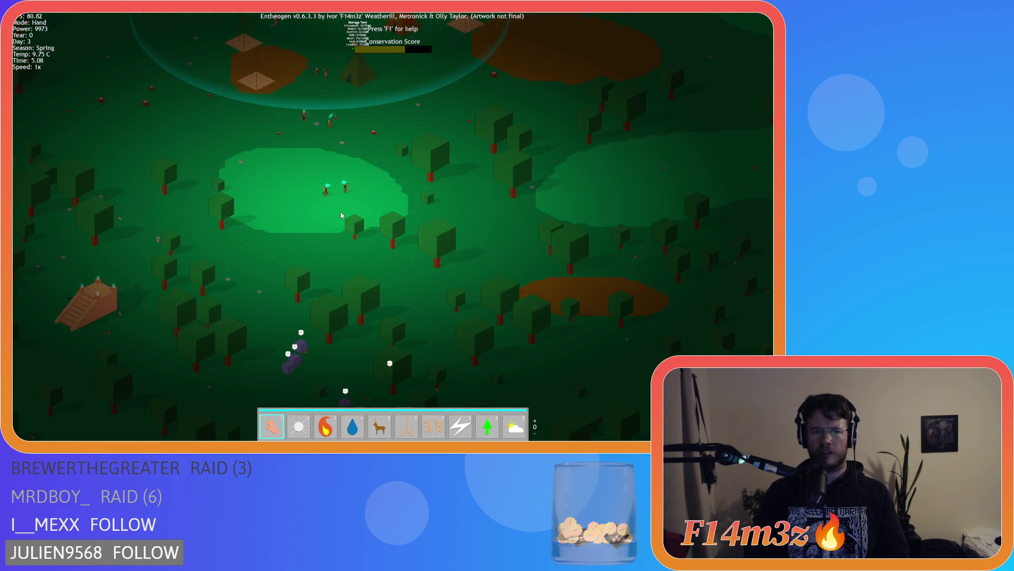
key("w")
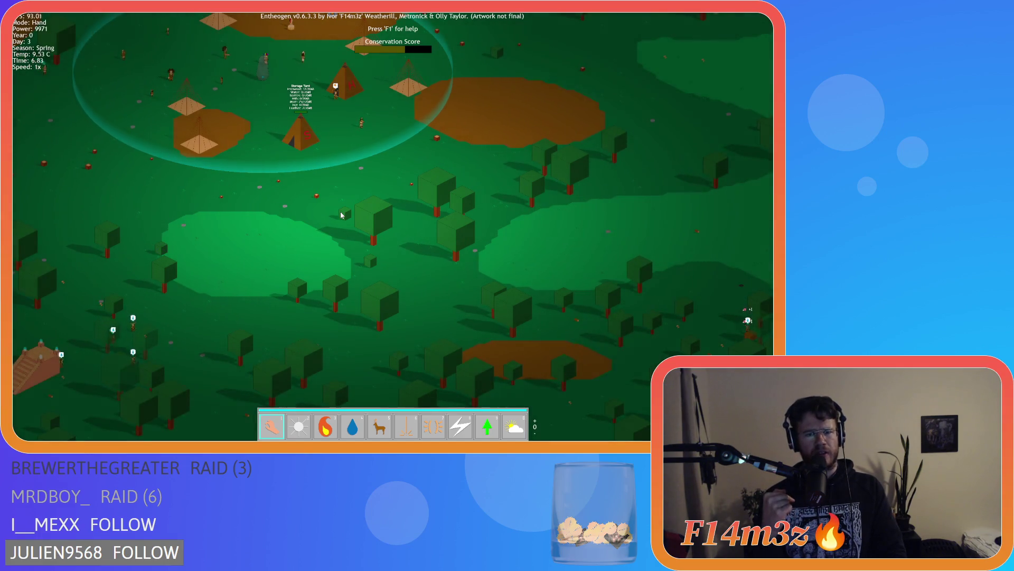
key("s")
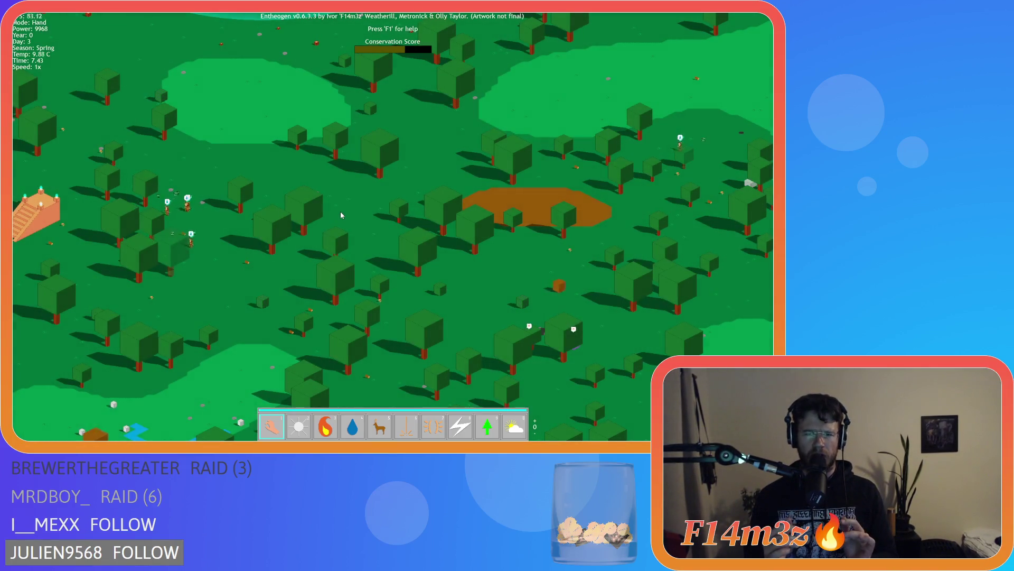
key("a")
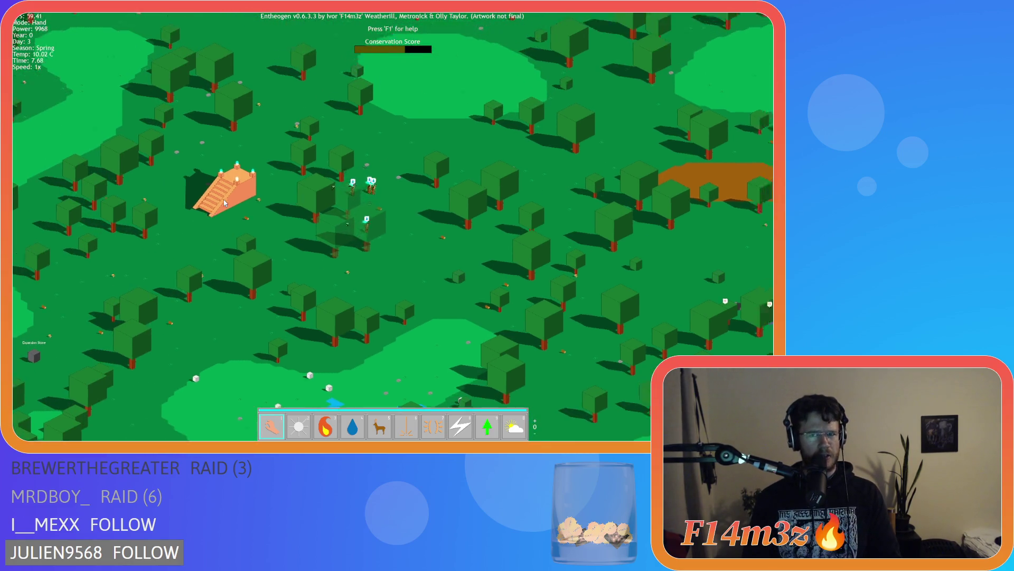
key("d")
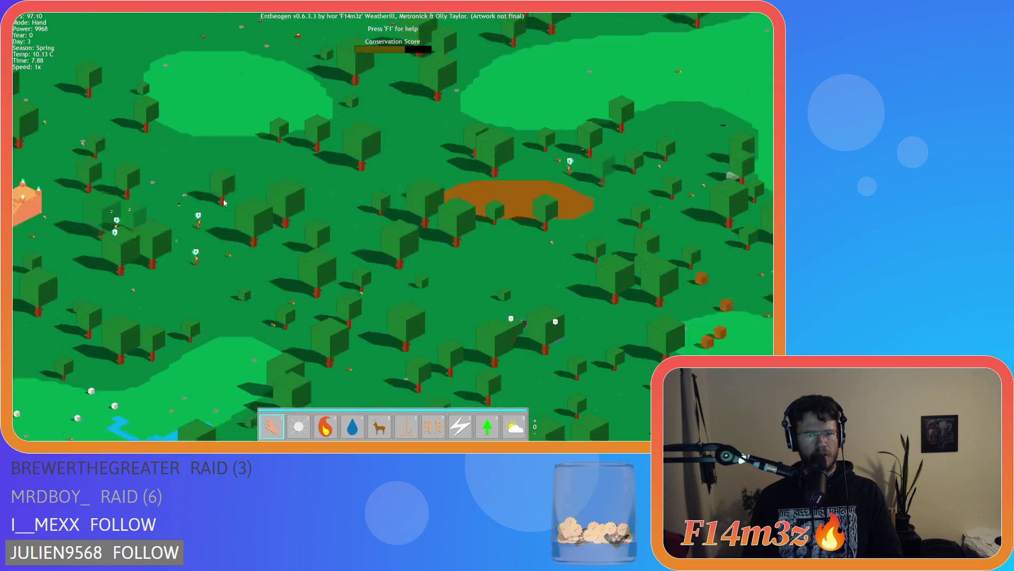
key("s")
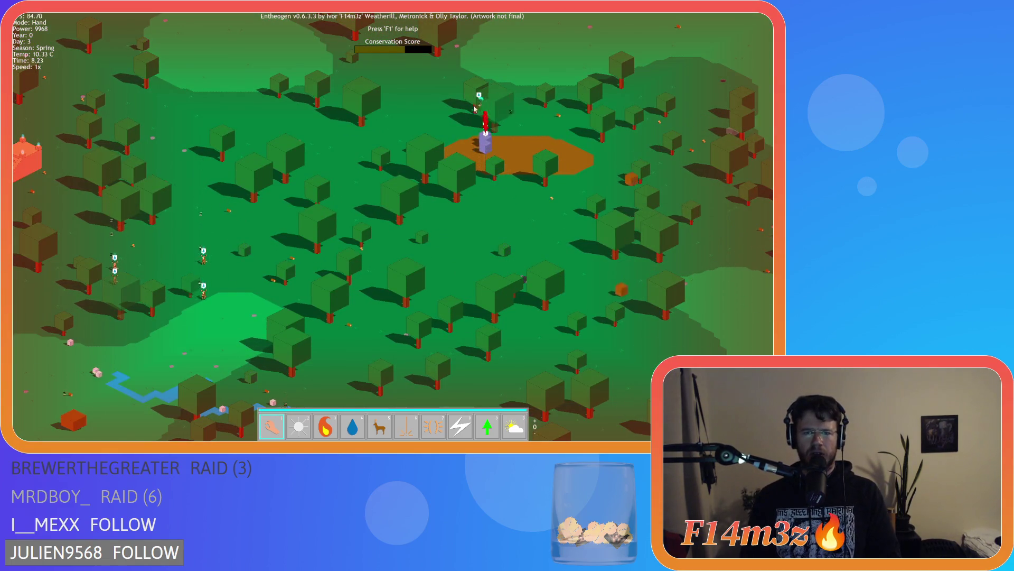
key("w")
key("a")
key("s")
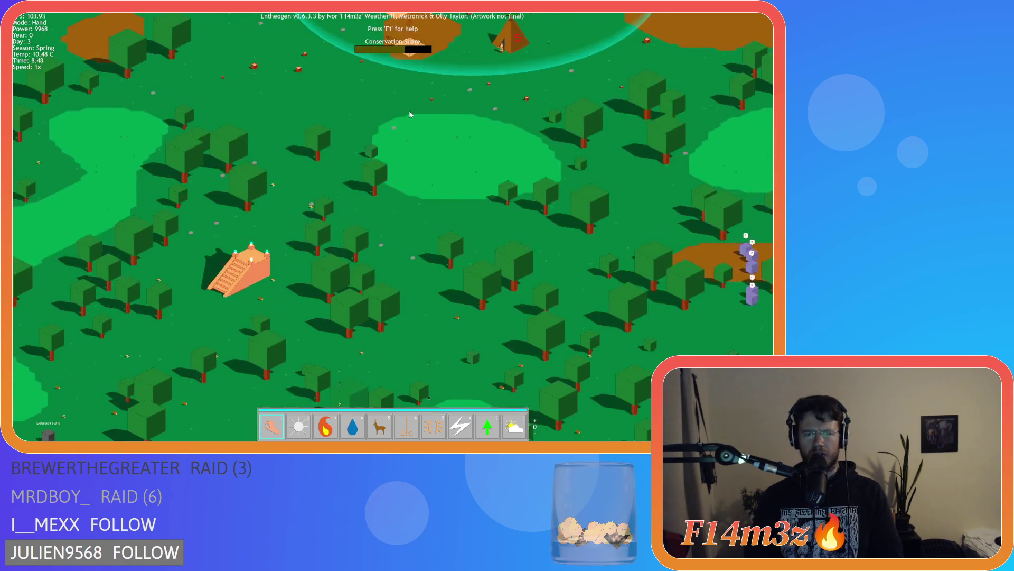
key("s")
key("d")
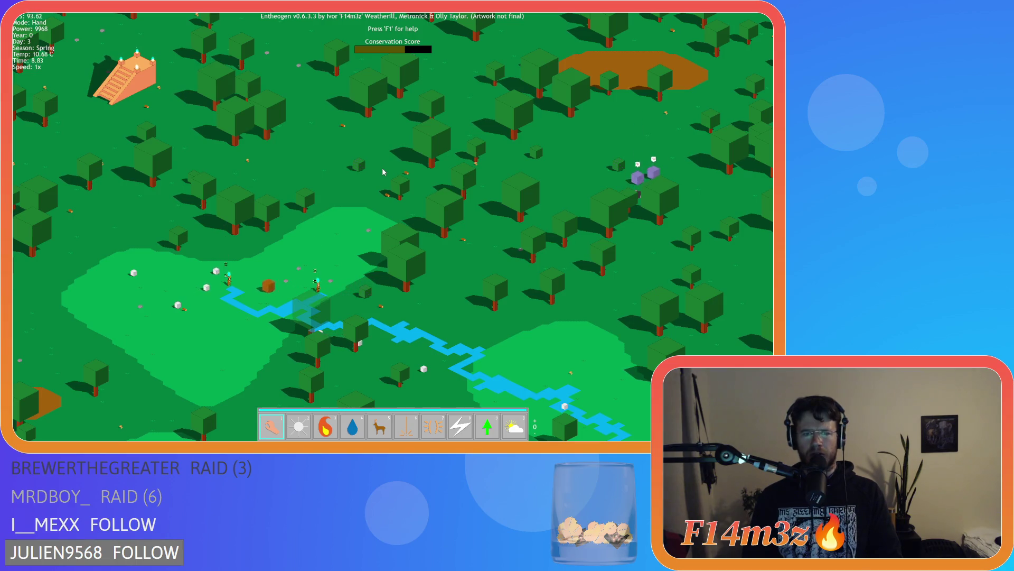
key("d")
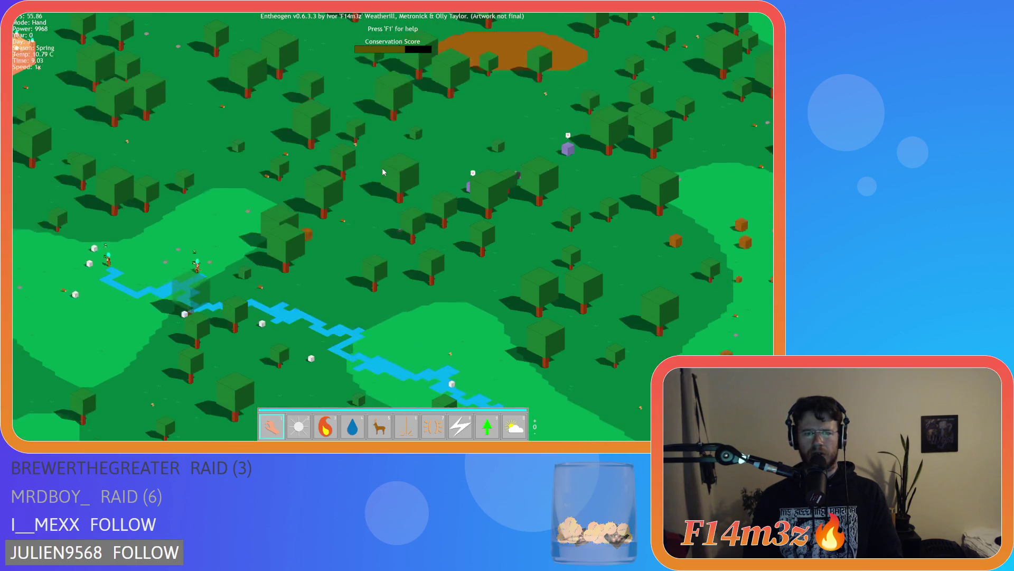
key("w")
key("a")
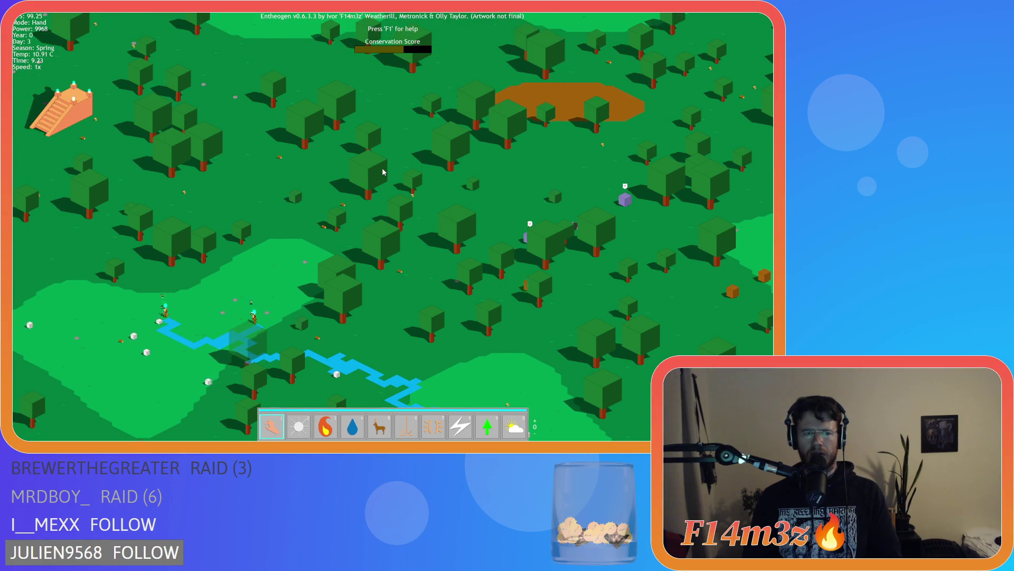
key("s")
key("a")
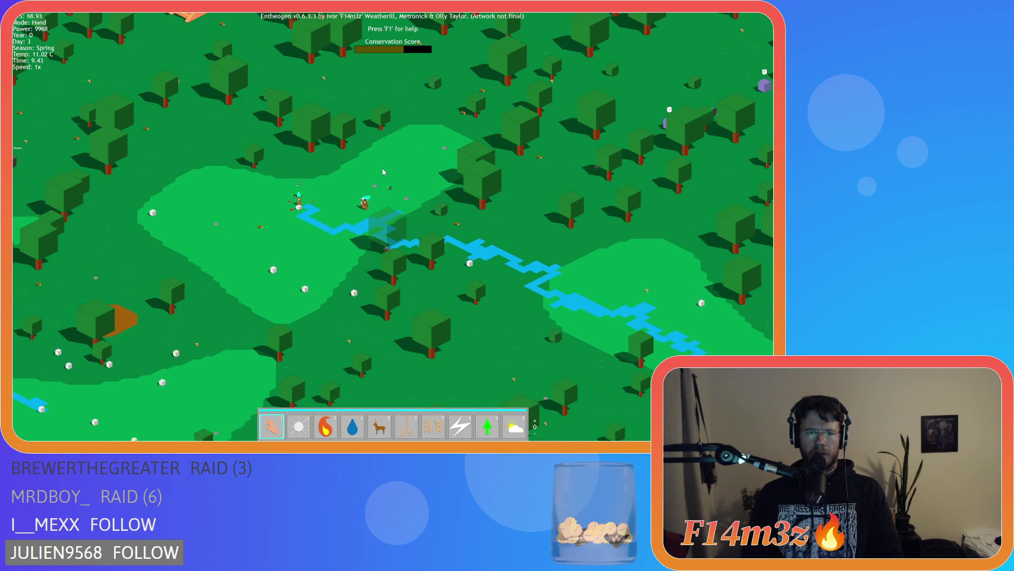
key("w")
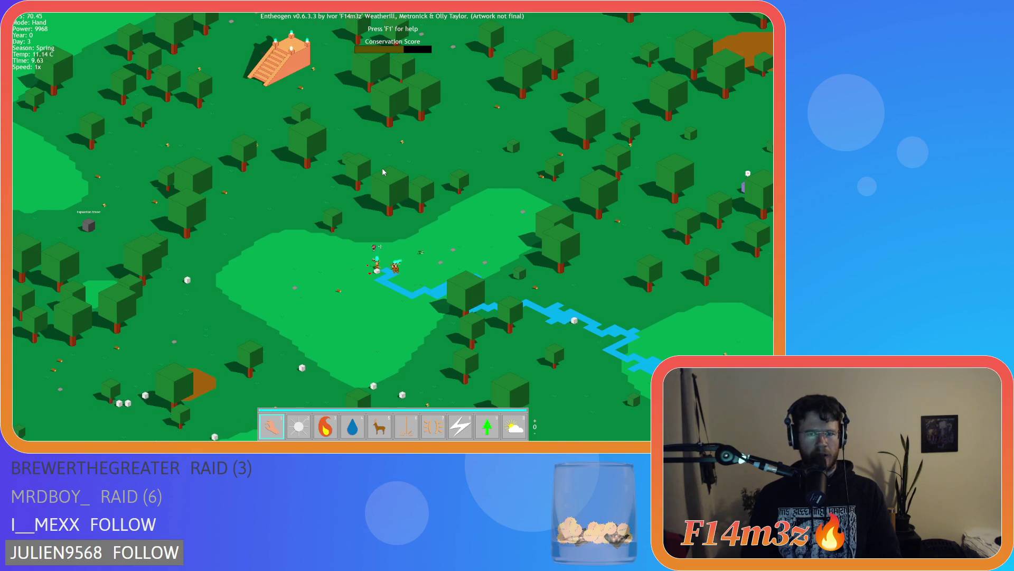
key("w")
key("d")
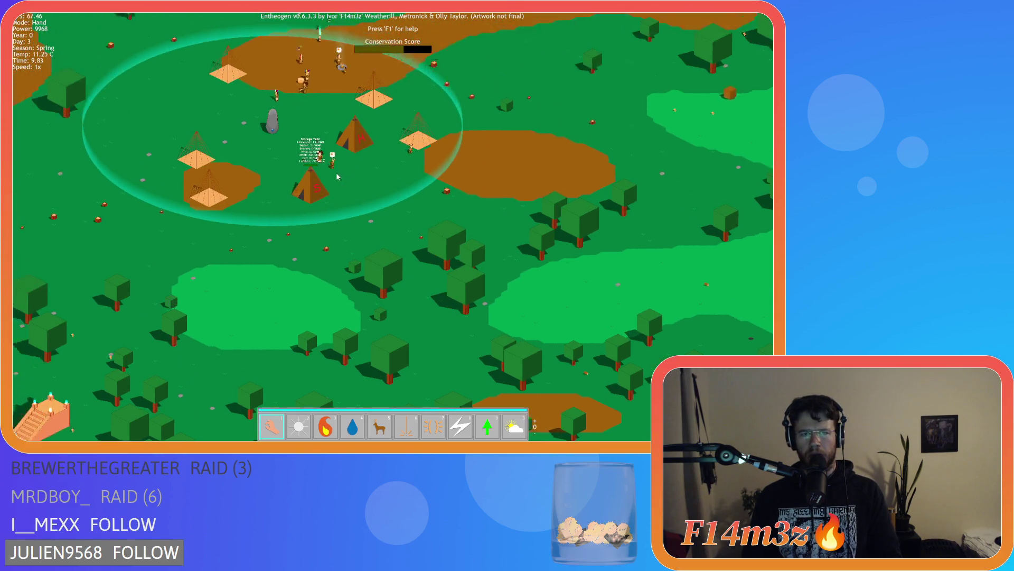
Pan south into the forest and back north to check the Storage Tent's stock
scroll(338, 177, "up", 2)
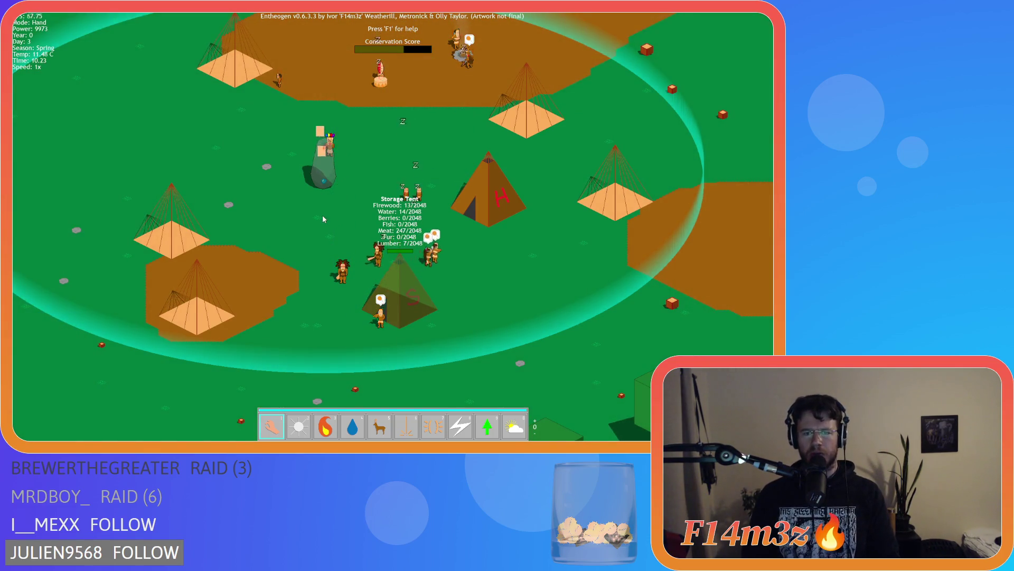
key("s")
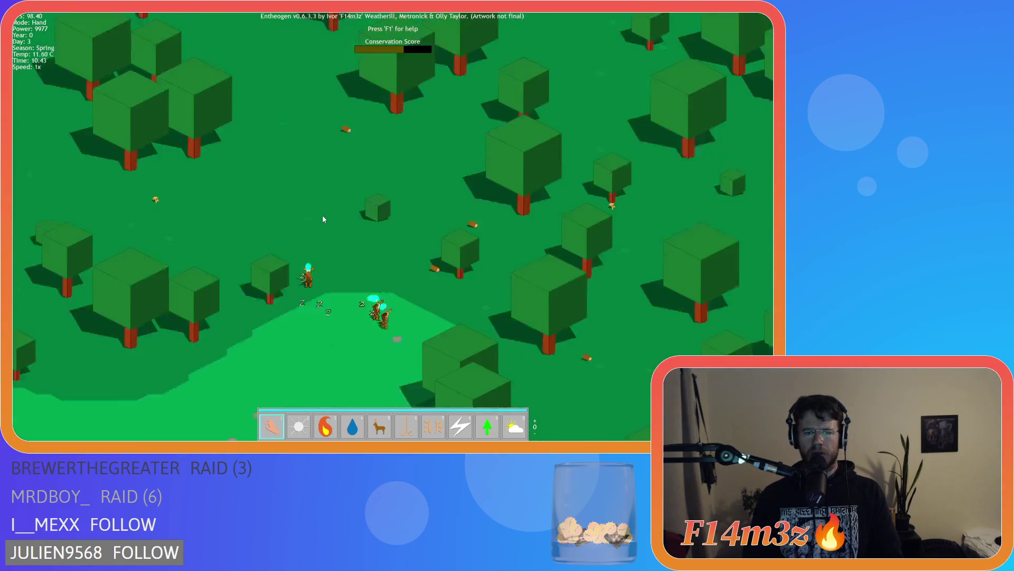
key("w")
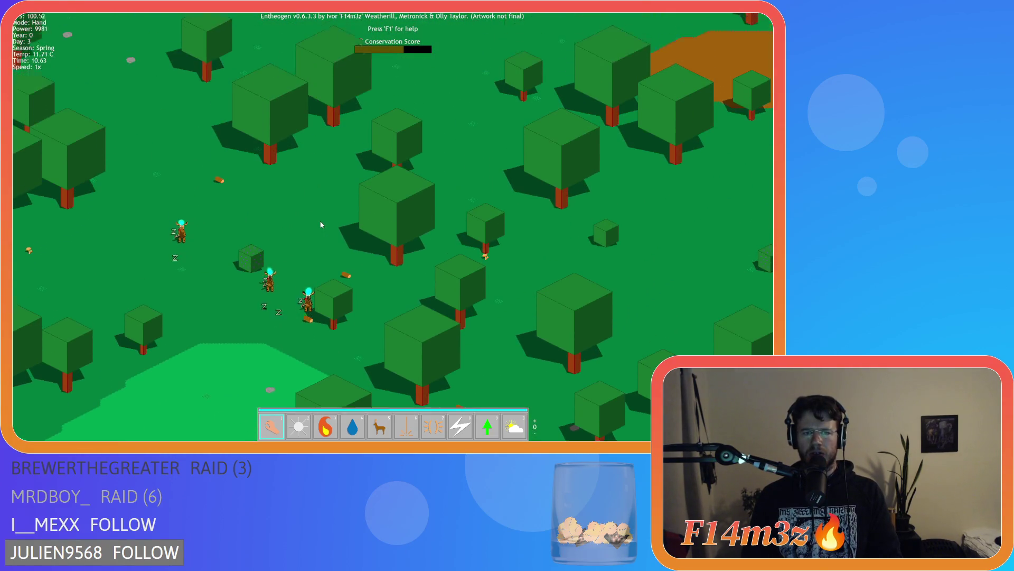
key("w")
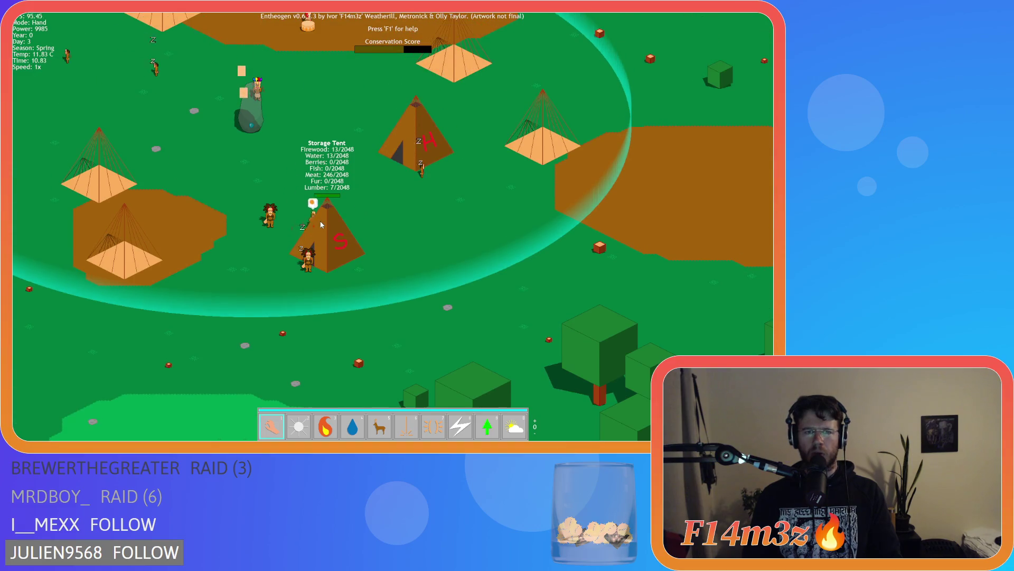
key("s")
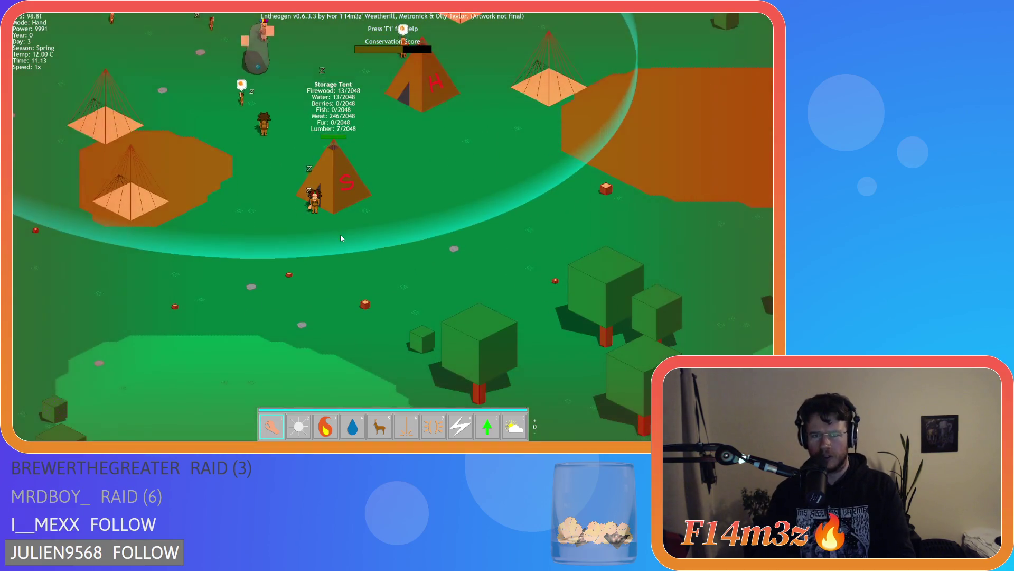
key("s")
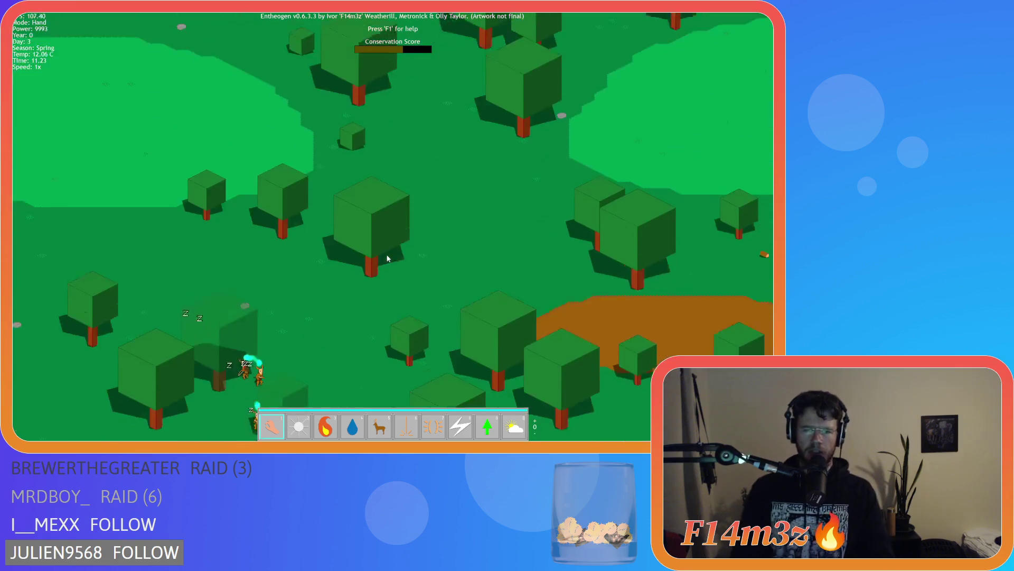
key("w")
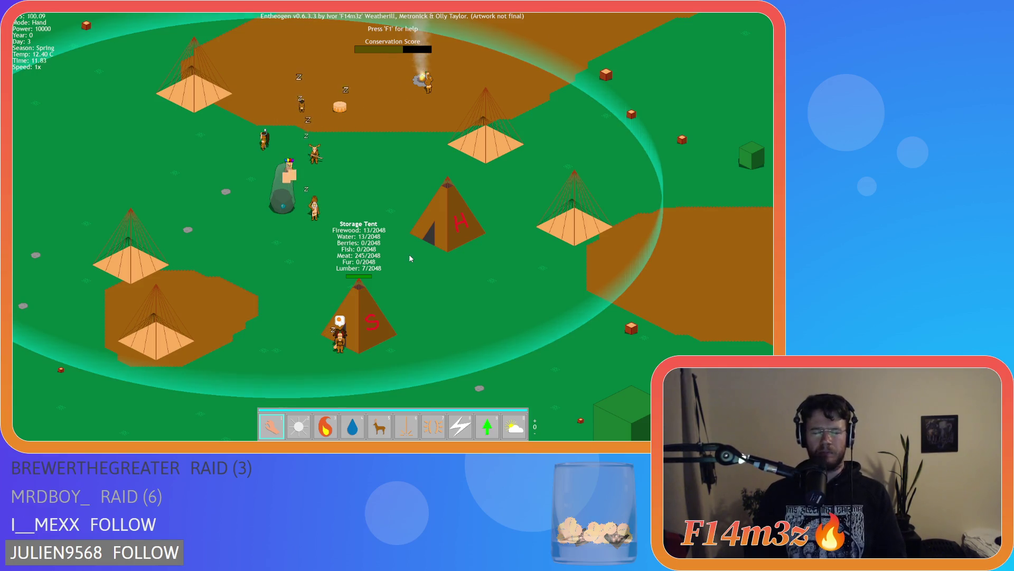
key("a")
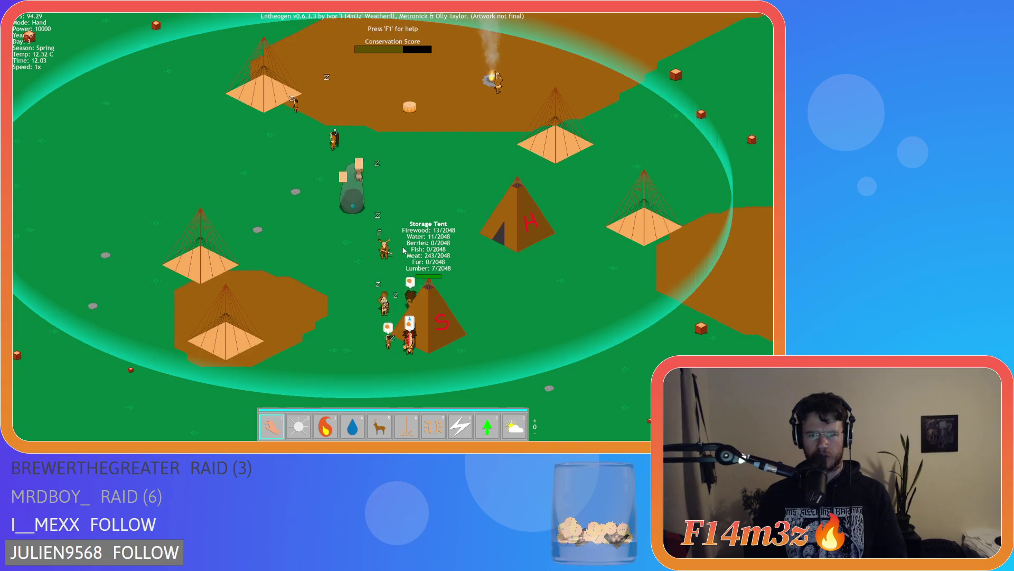
scroll(438, 16, "up", 5)
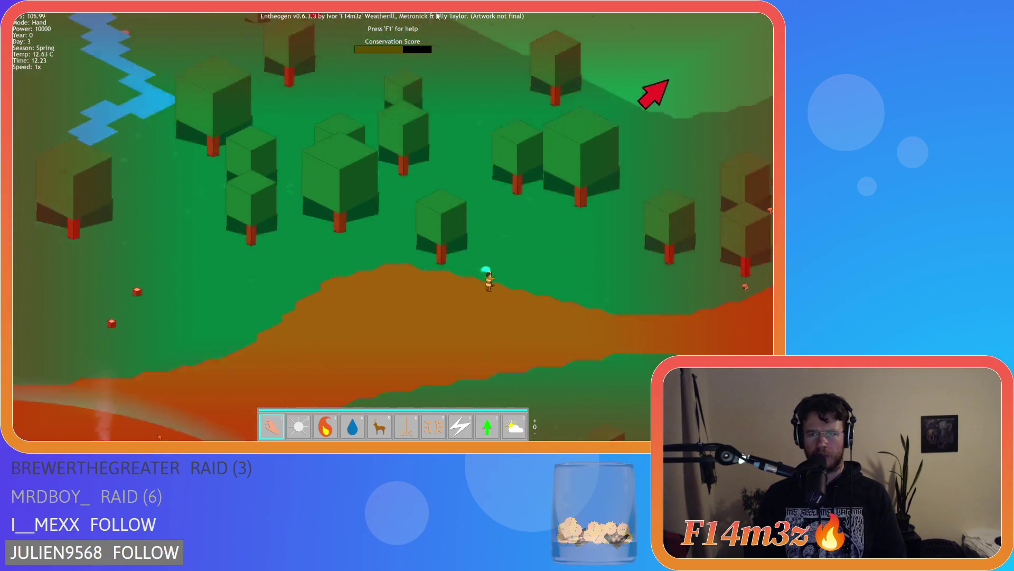
scroll(471, 188, "down", 5)
scroll(413, 317, "up", 5)
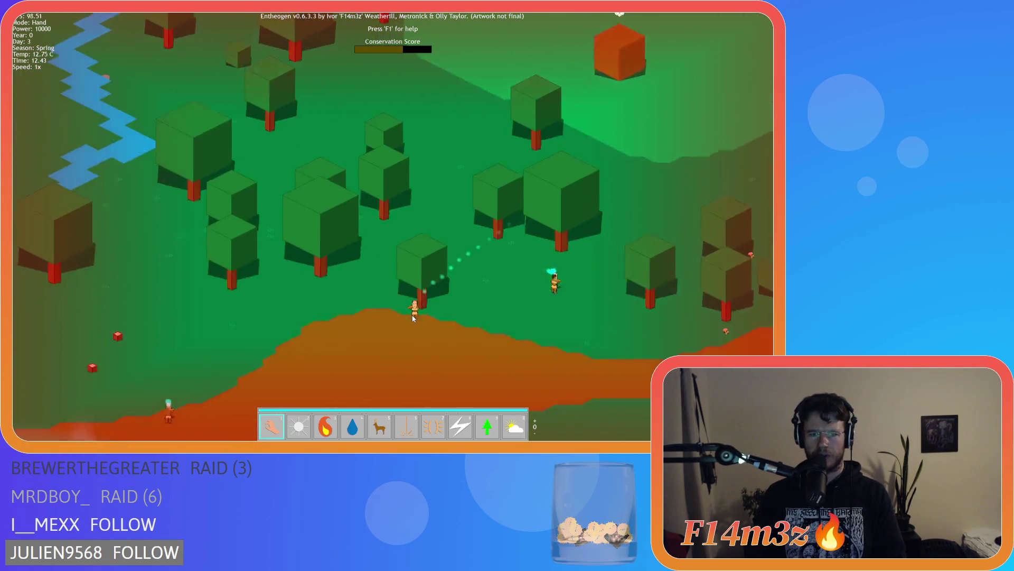
Recentre on the village tents and rock, then zoom out to a wide forest view
key("s")
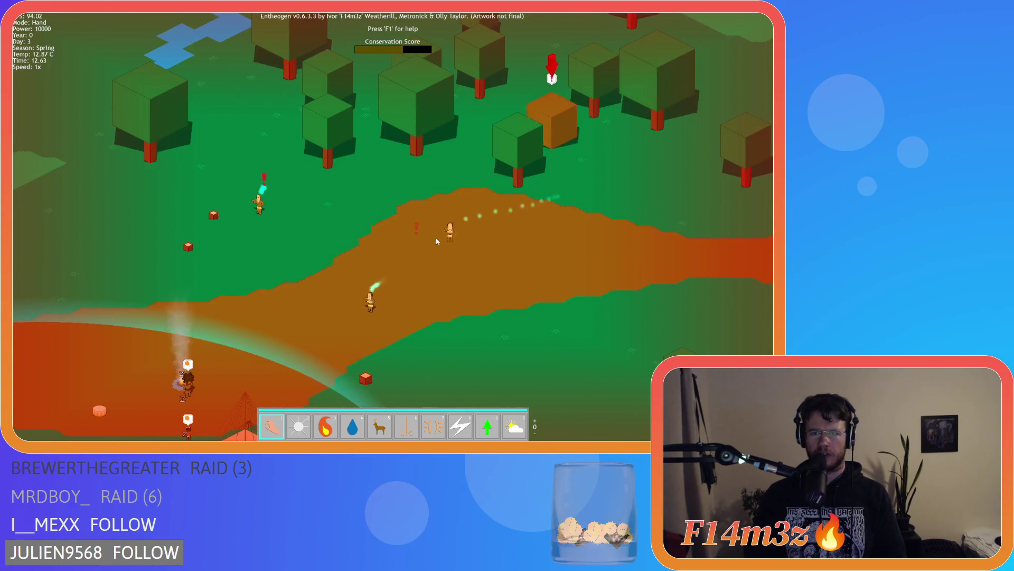
key("h")
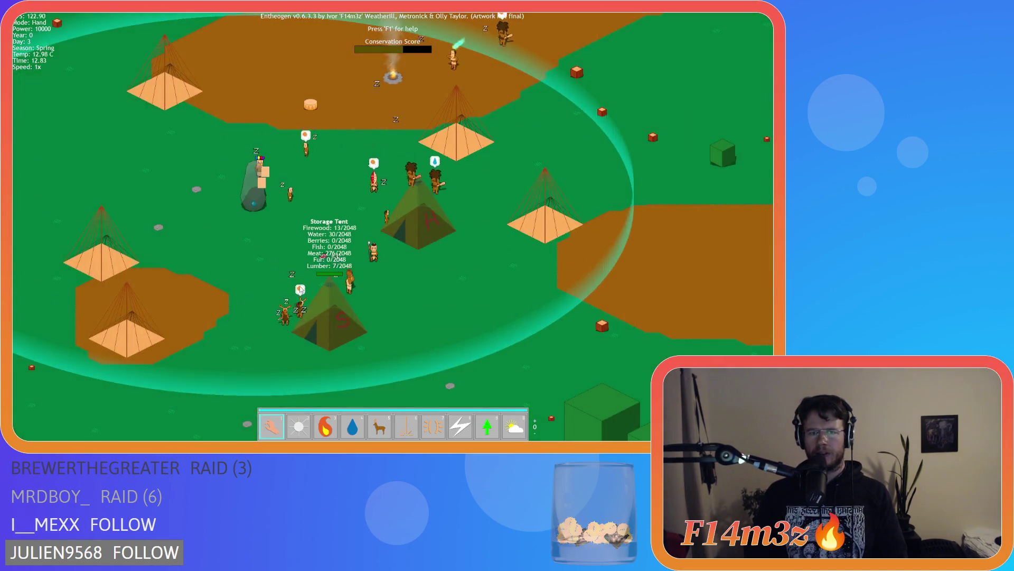
key("w")
key("s")
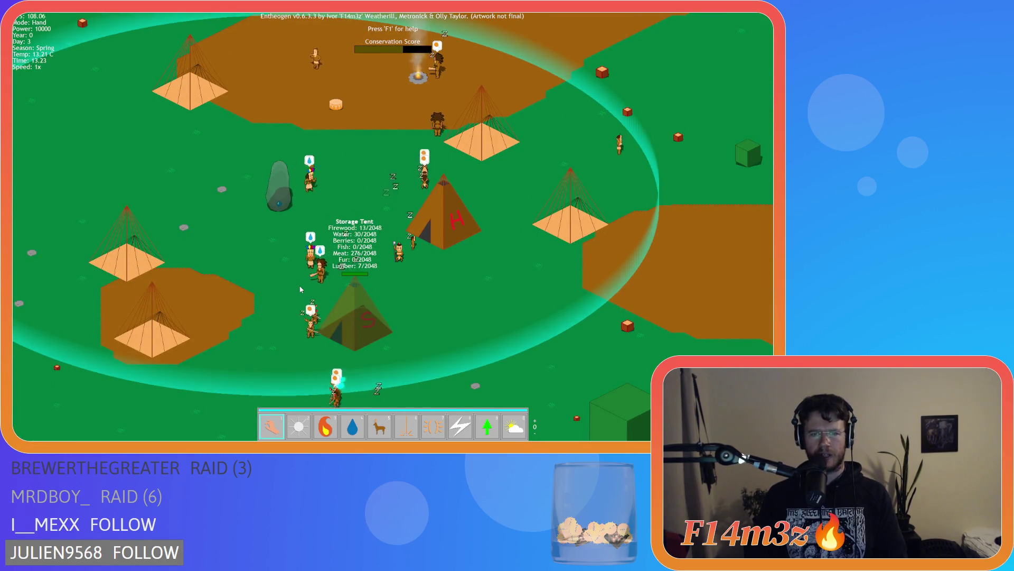
key("s")
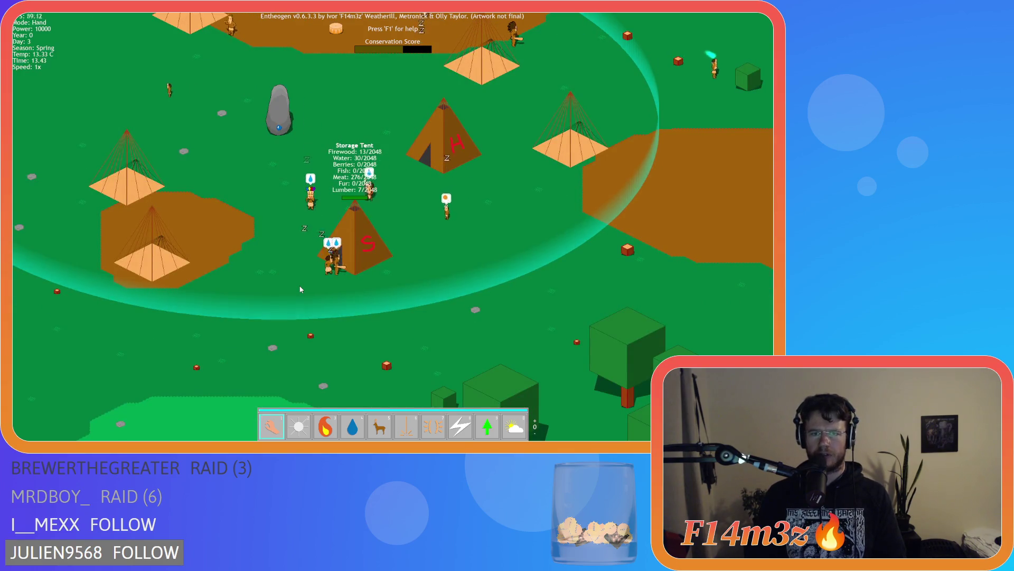
key("w")
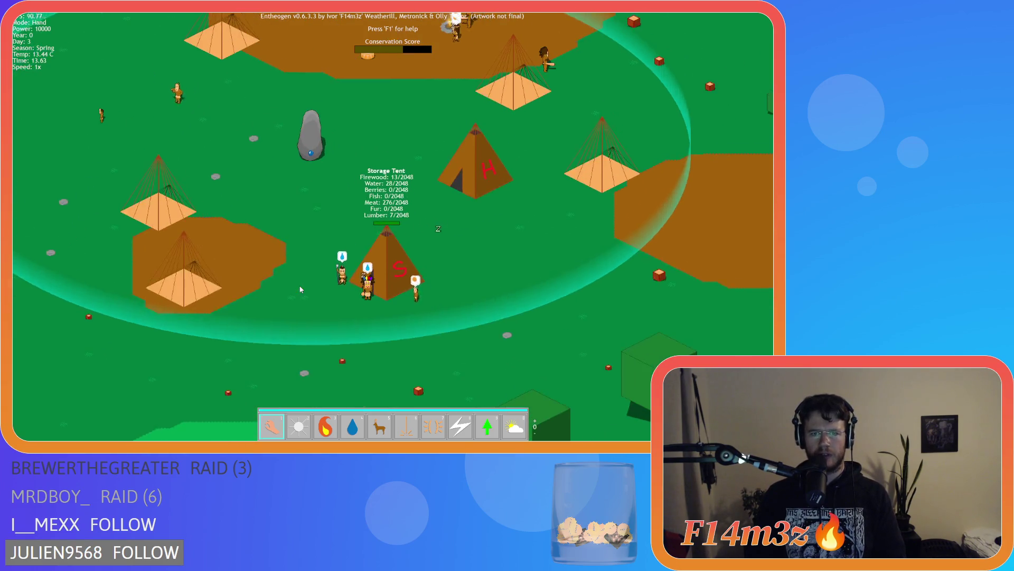
key("w")
key("a")
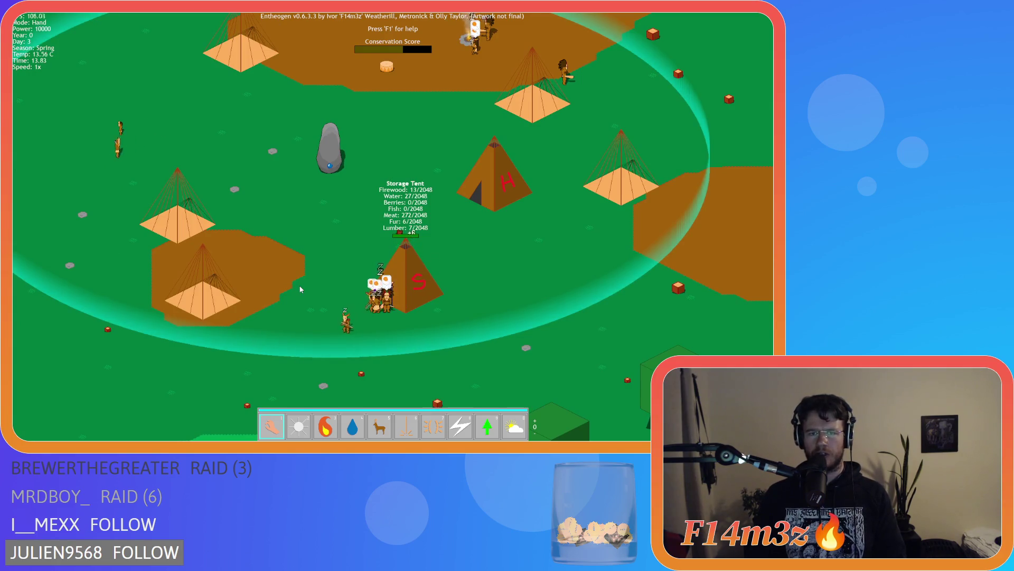
key("d")
key("a")
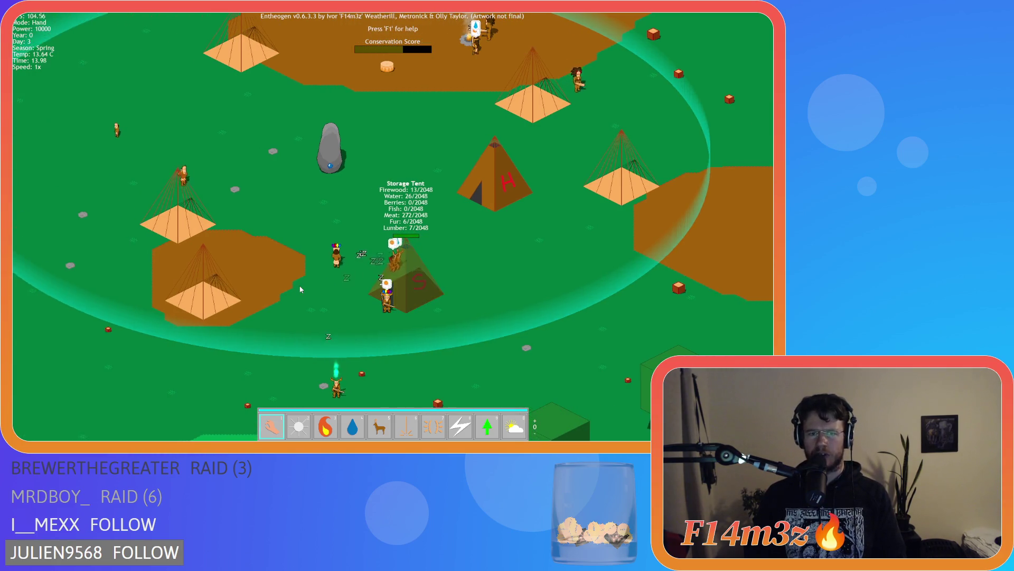
scroll(300, 289, "down", 5)
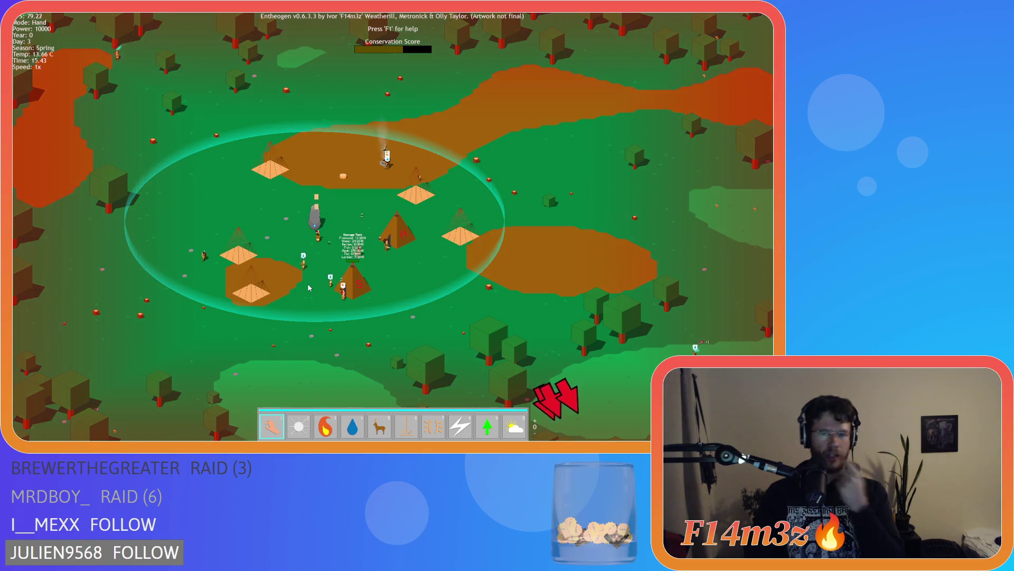
scroll(365, 325, "down", 5)
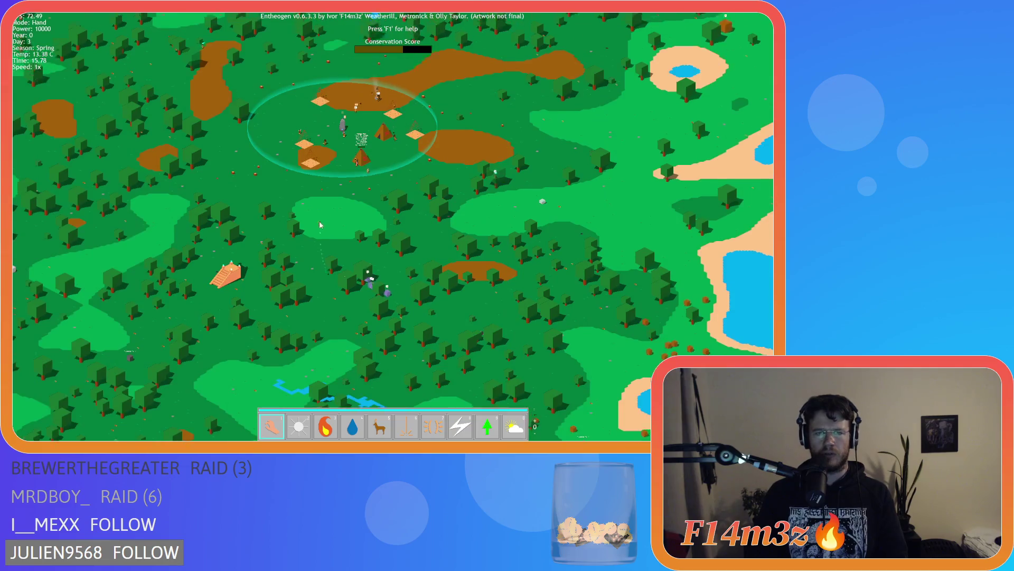
key("w")
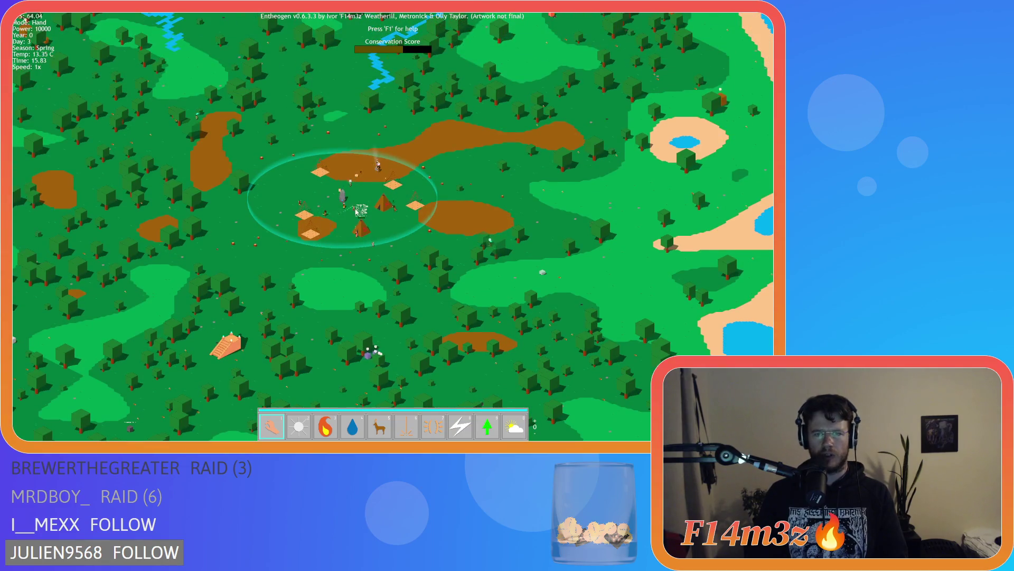
scroll(361, 201, "up", 5)
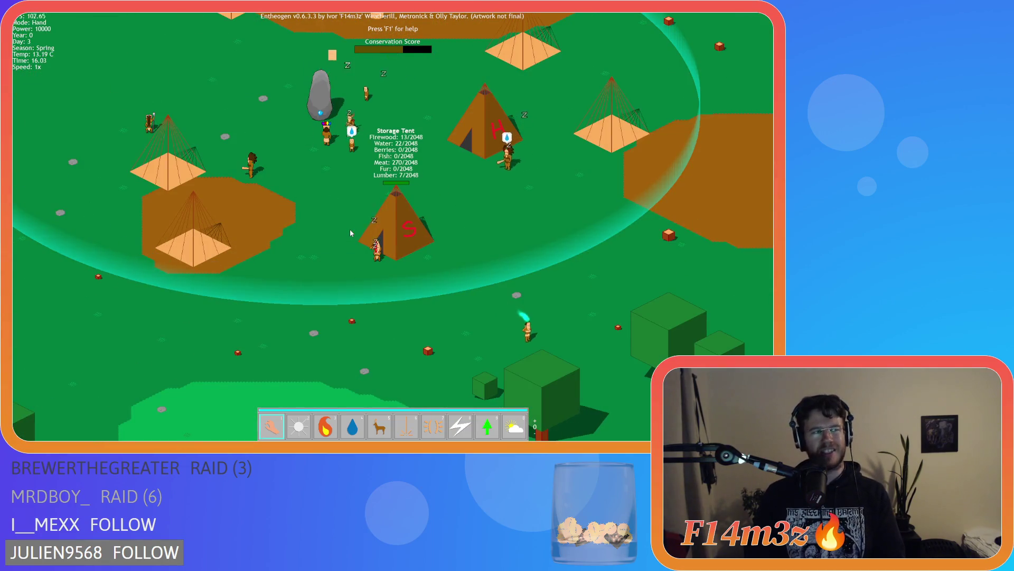
key("s")
key("d")
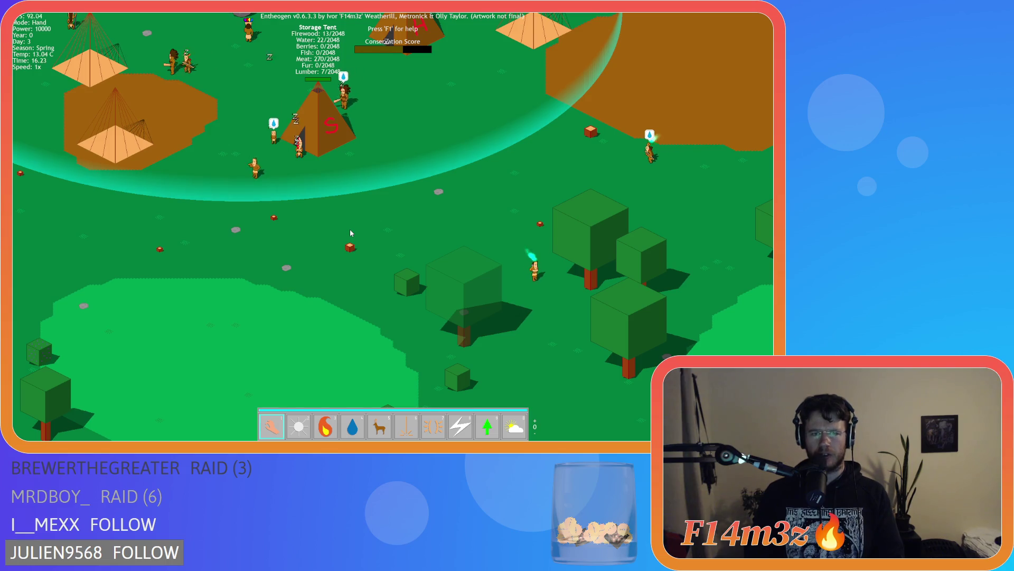
key("w")
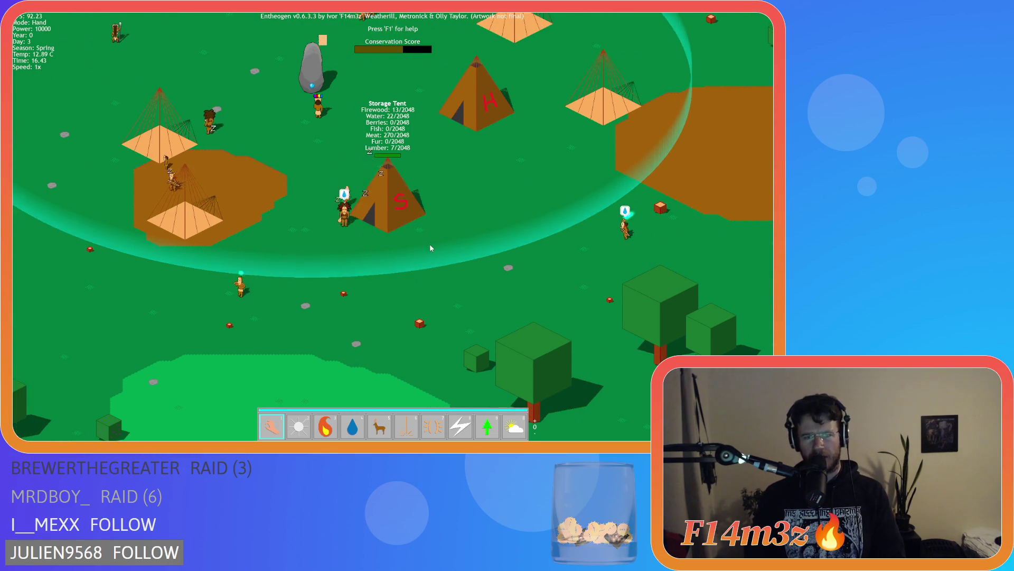
key("d")
key("s")
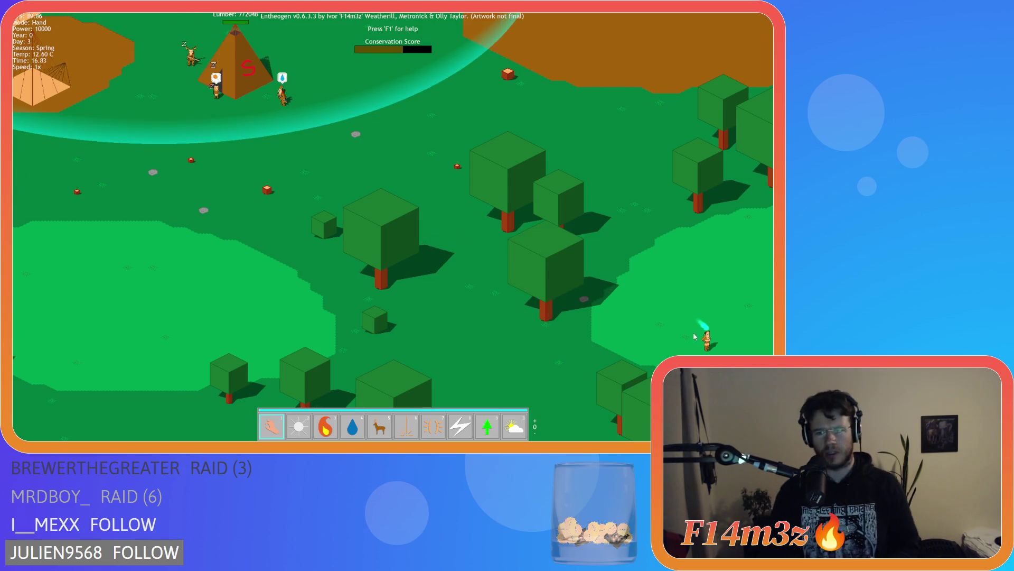
key("d")
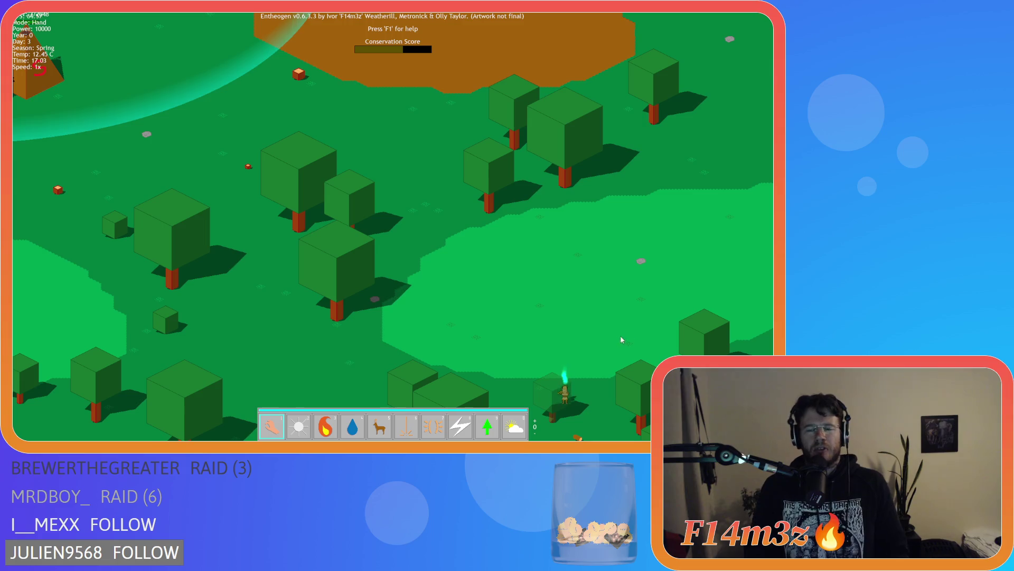
key("s")
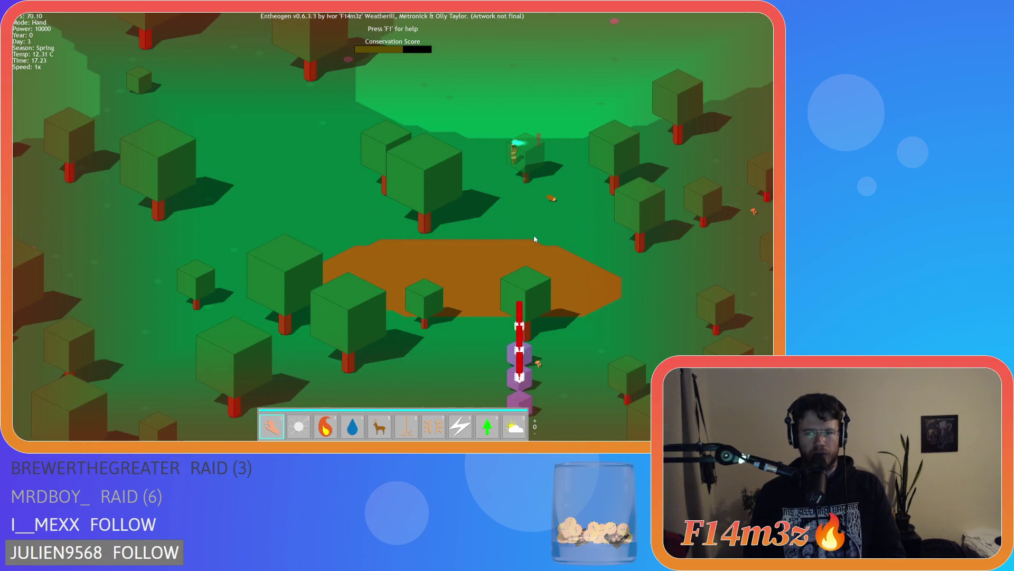
key("w")
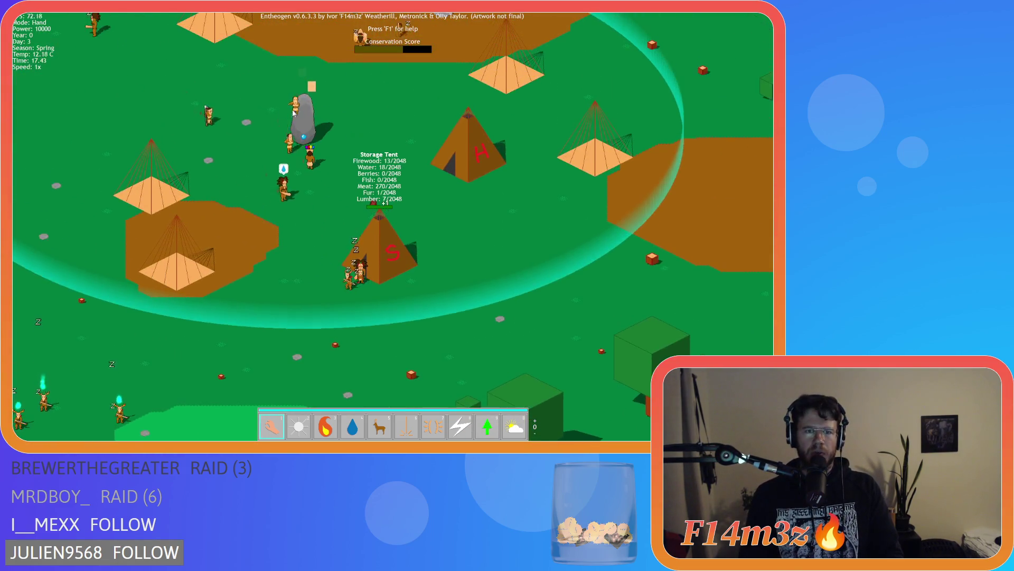
key("s")
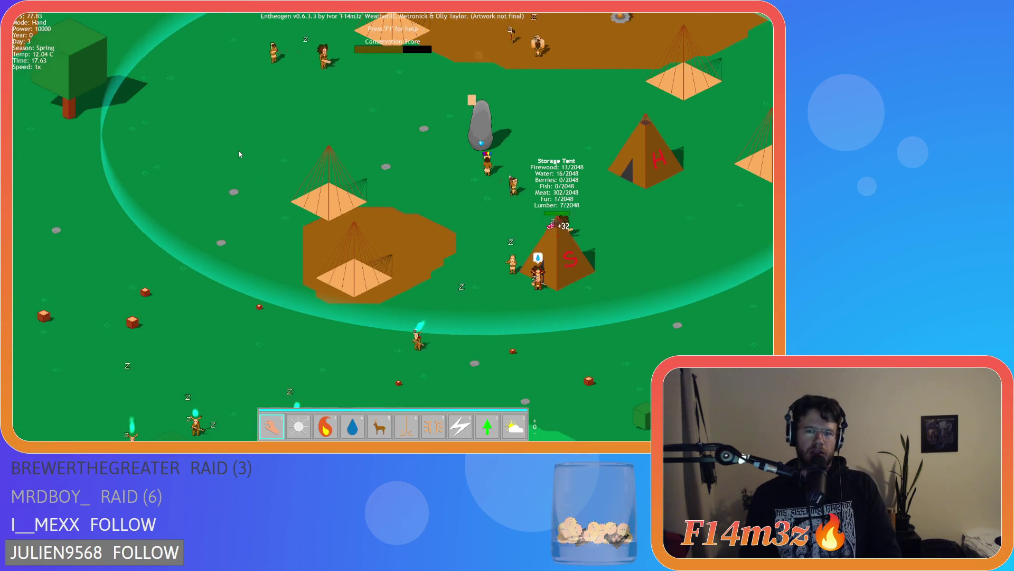
key("a")
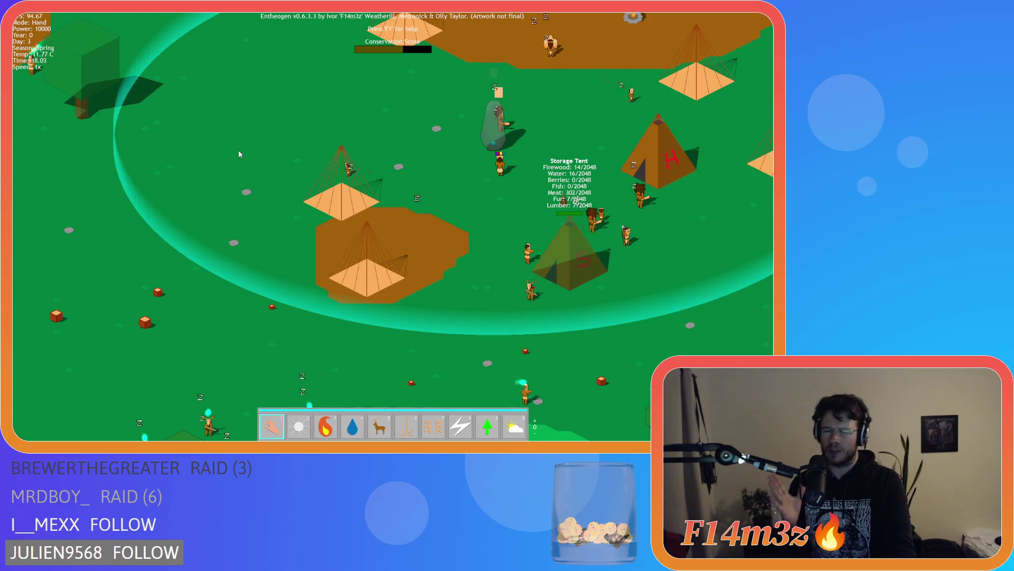
key("s")
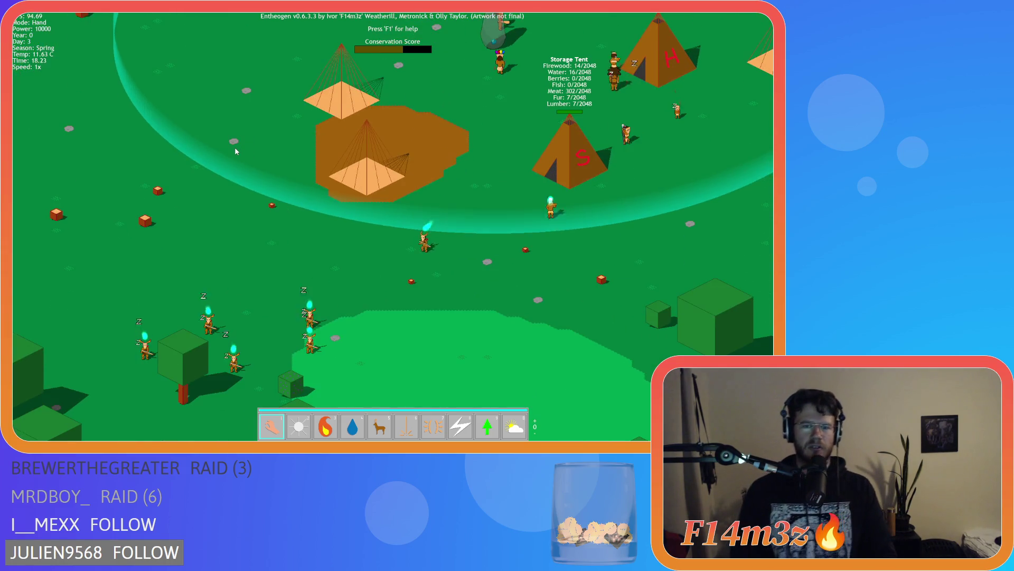
key("s")
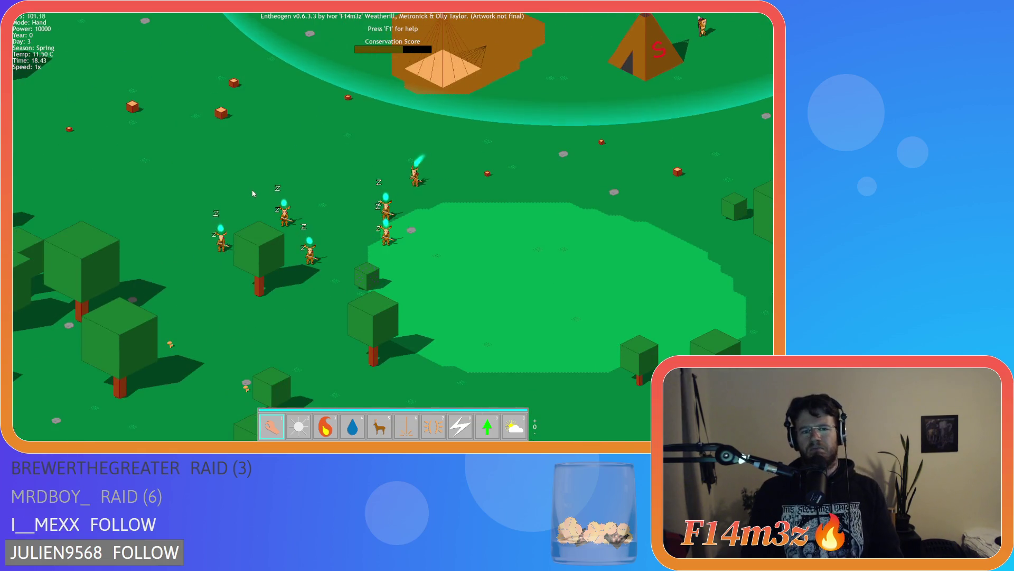
scroll(253, 194, "down", 5)
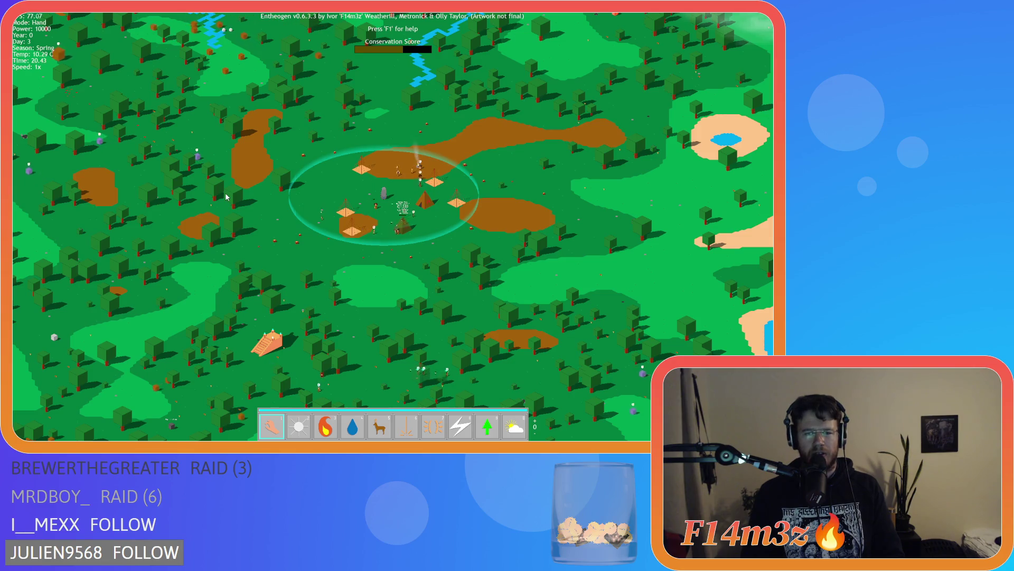
Pan the zoomed-out map past the village circle and south toward the winding stream and lake
key("d")
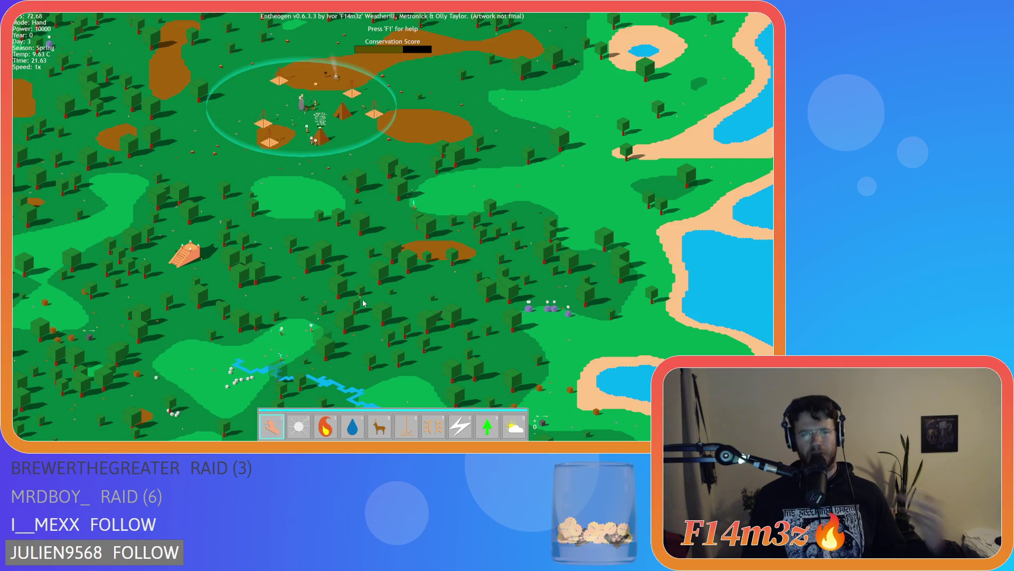
key("d")
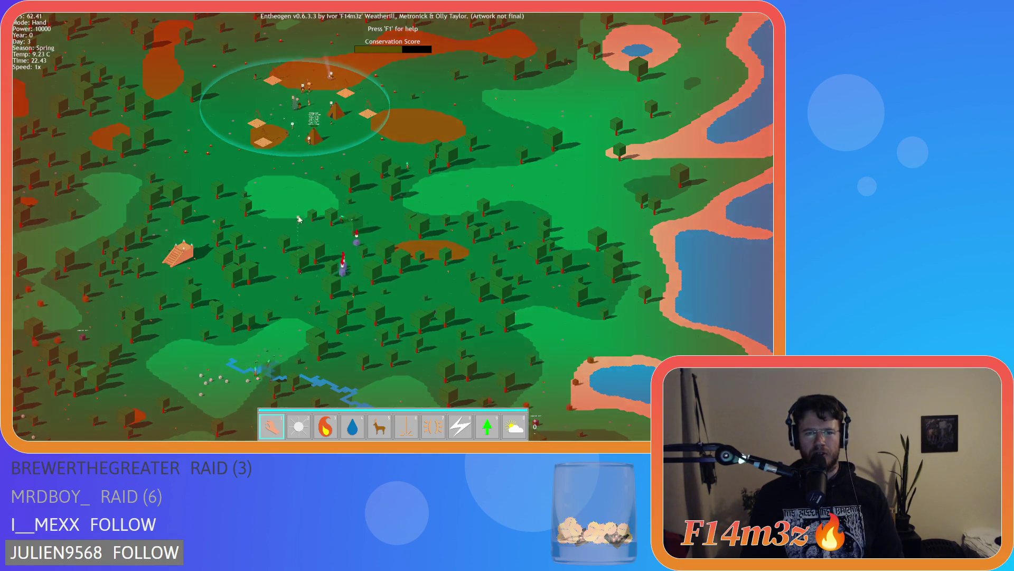
key("w")
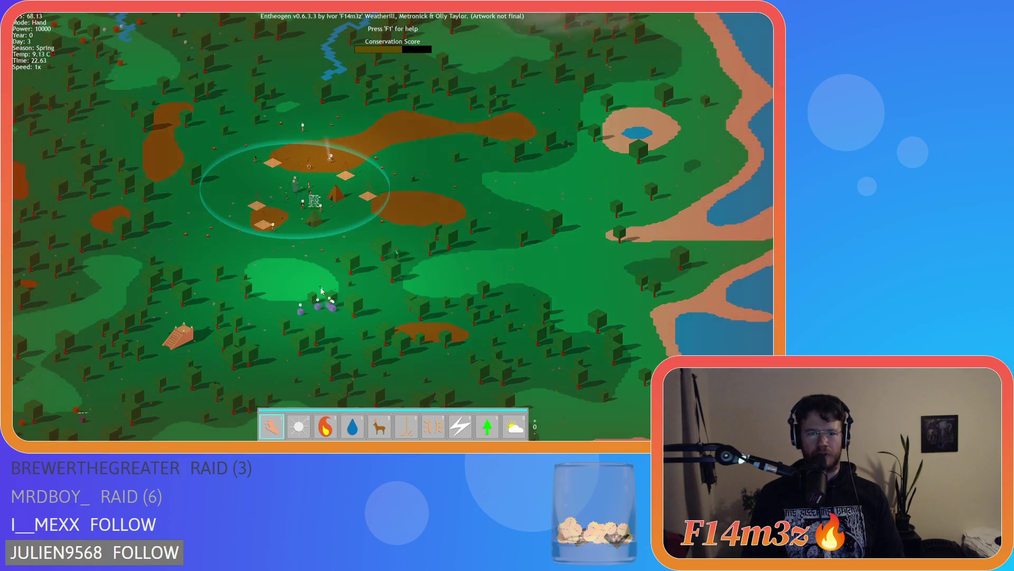
key("s")
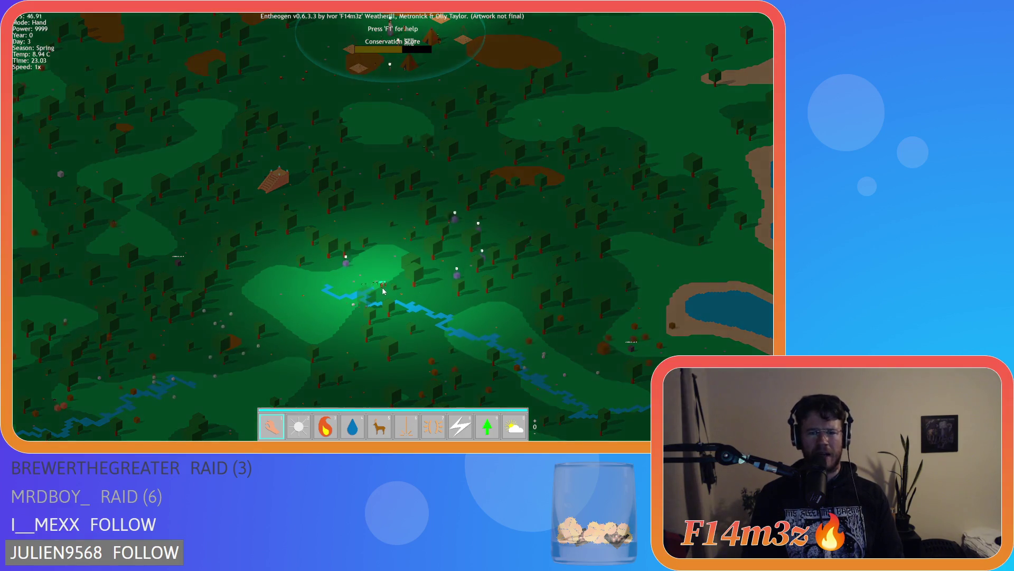
Pan along the stream and around the village circle to survey the camp's surroundings
key("d")
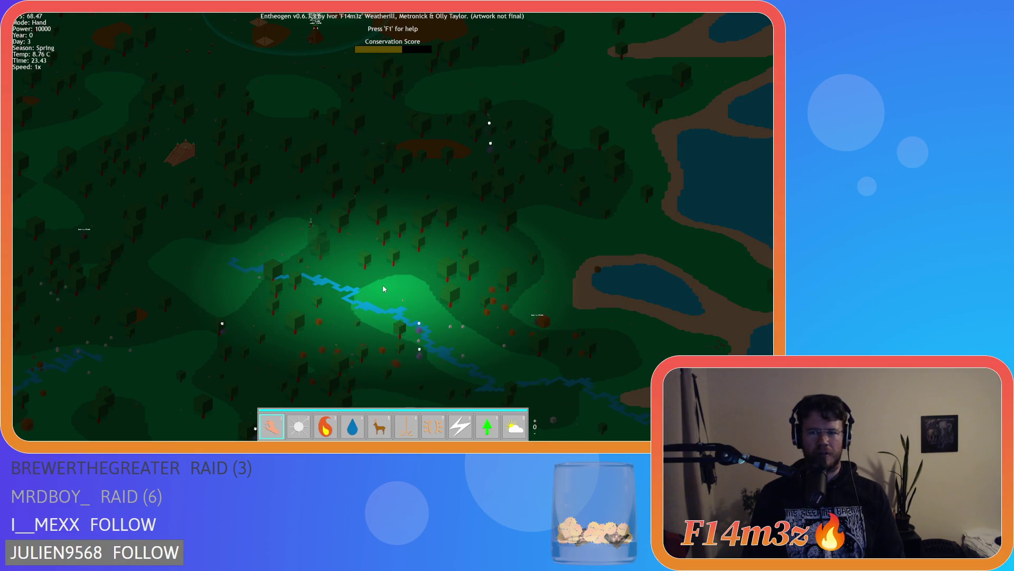
key("w")
key("d")
key("a")
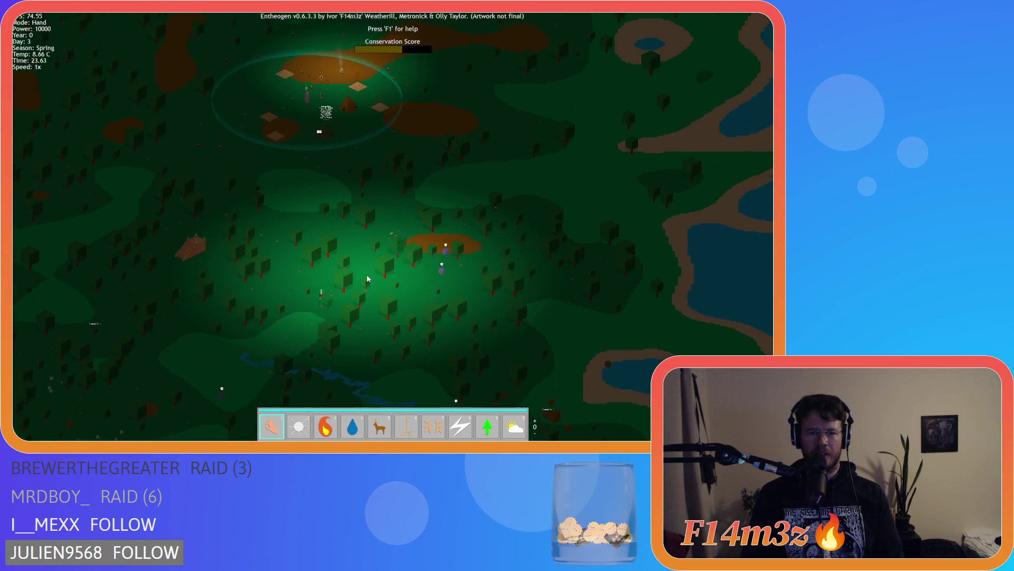
key("w")
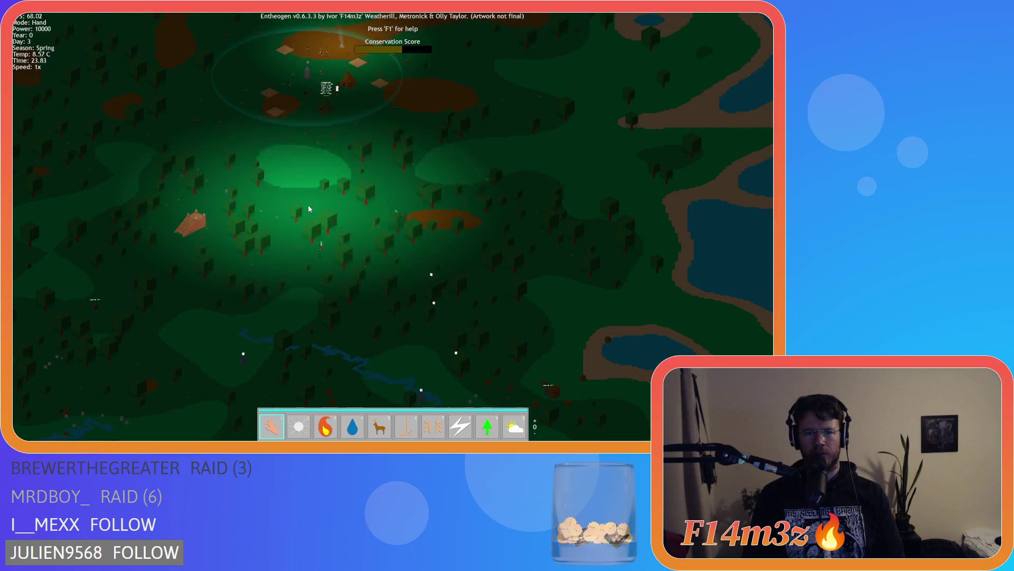
key("s")
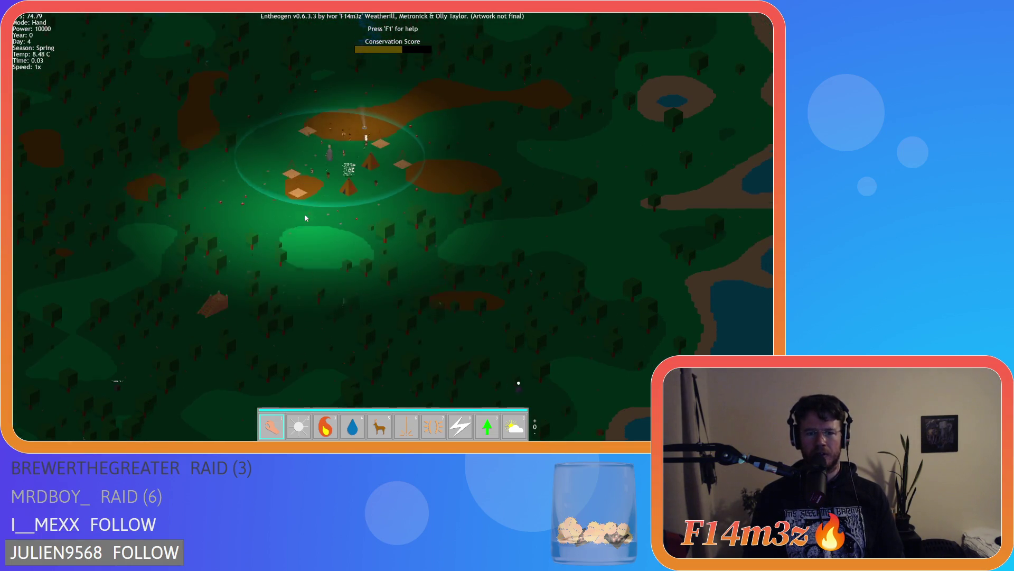
key("w")
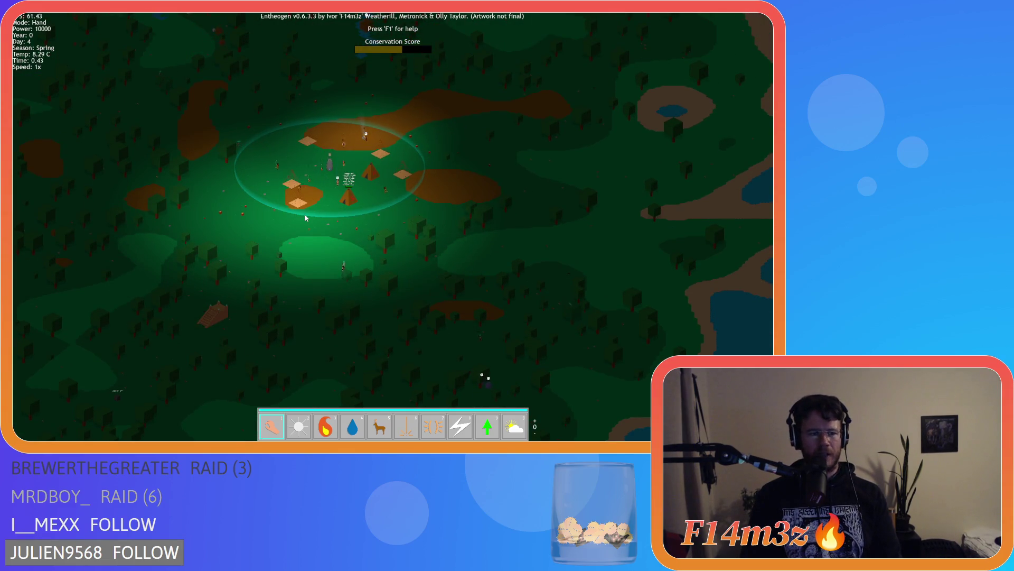
key("s")
key("d")
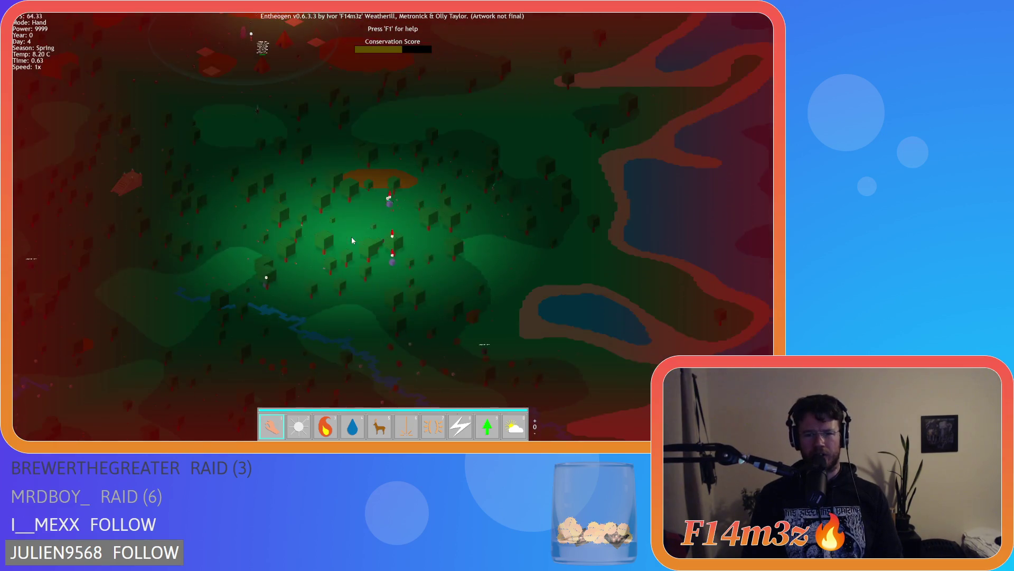
key("w")
key("a")
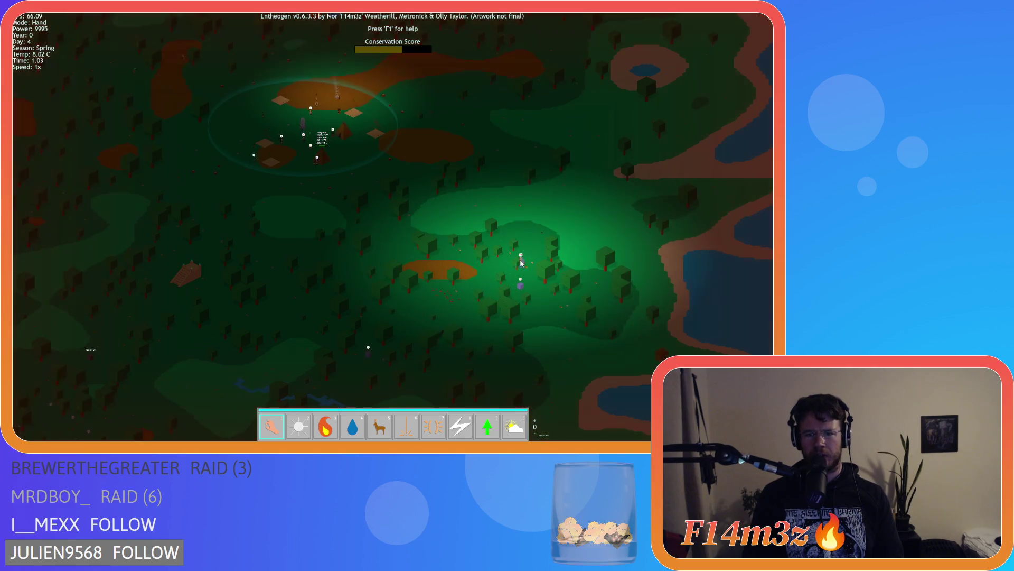
key("w")
key("a")
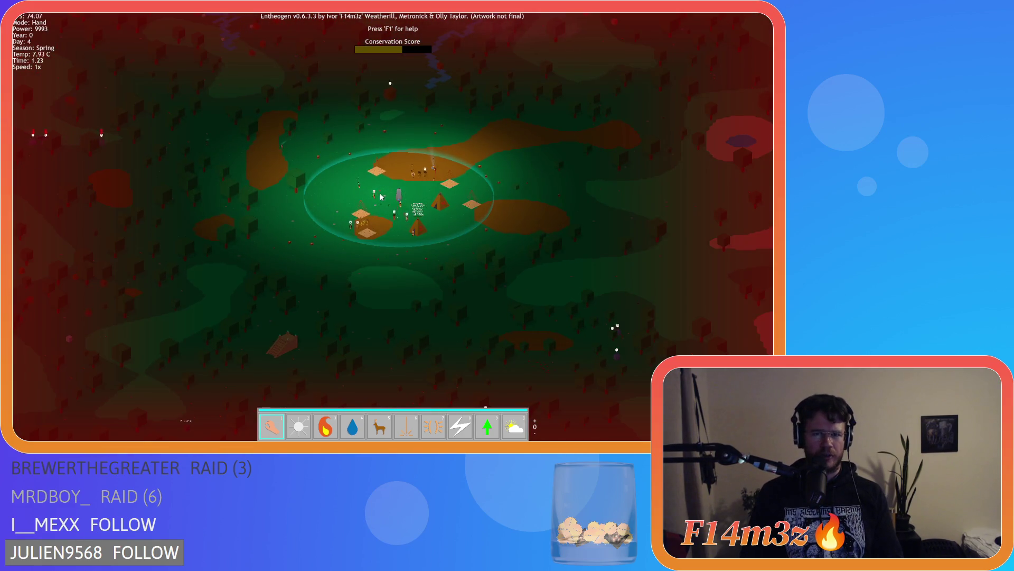
key("w")
key("a")
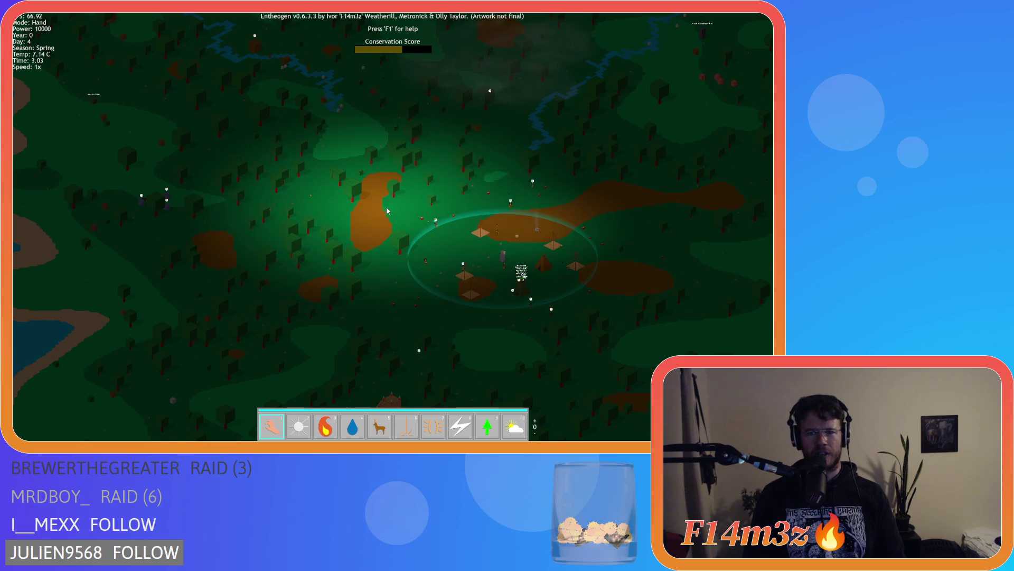
Pan across the forest and river, recentre on the village, and zoom in on the tents
key("s")
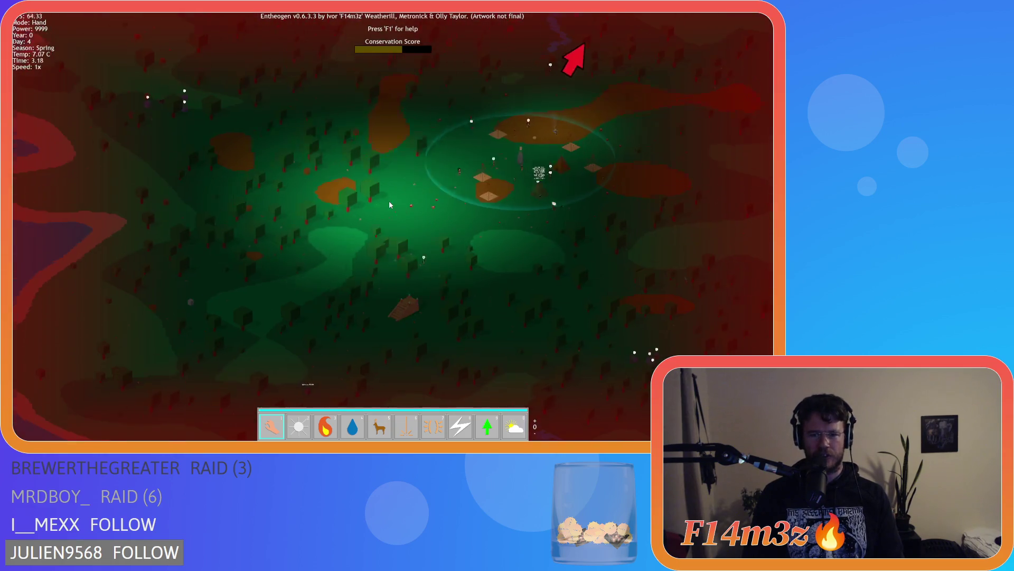
key("w")
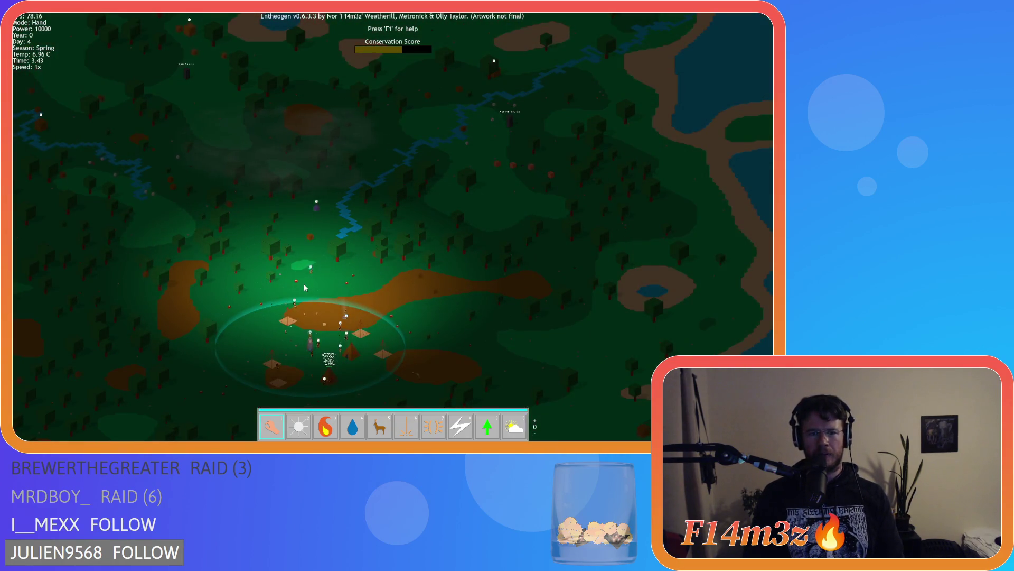
key("s")
key("d")
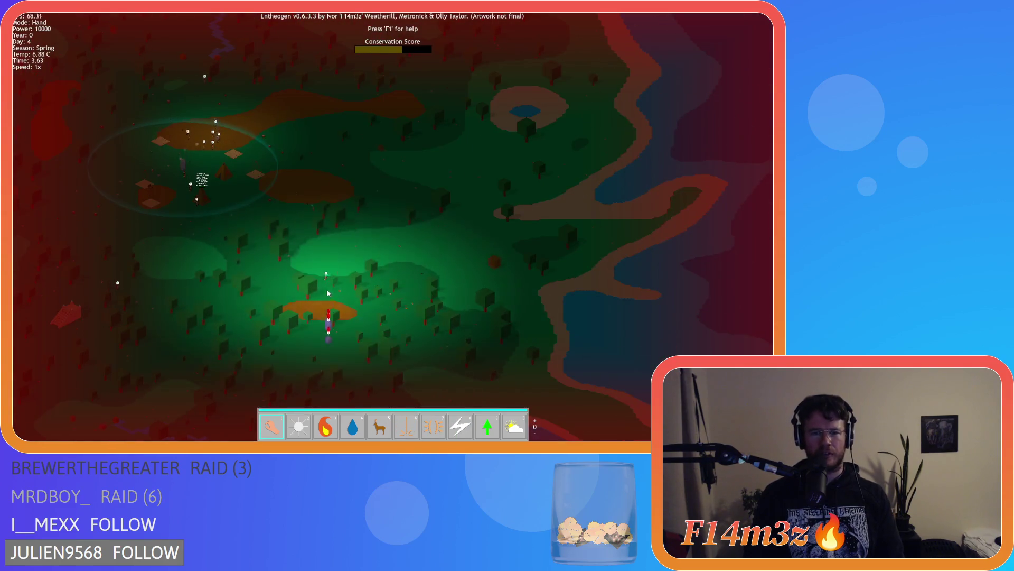
key("a")
key("w")
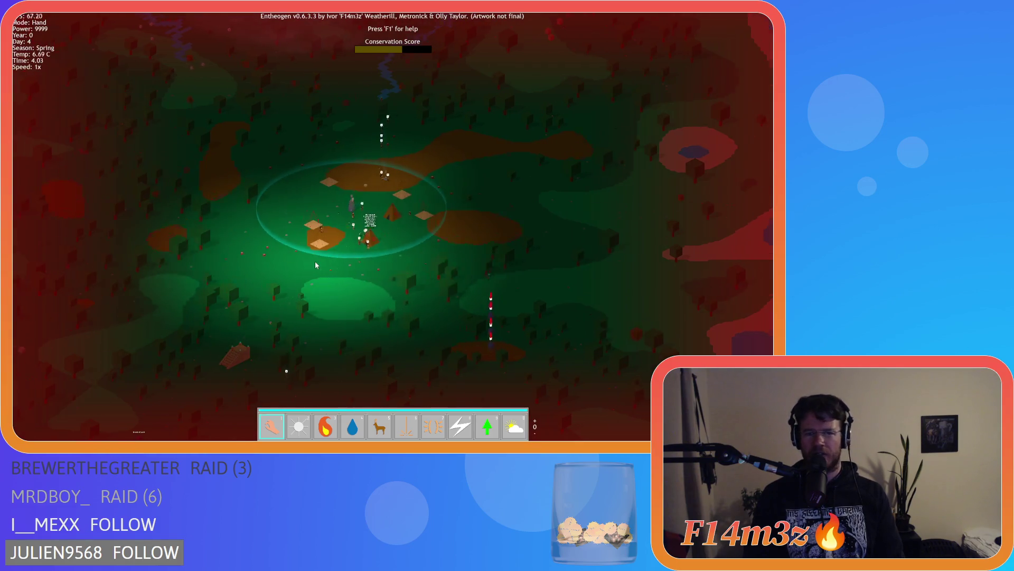
key("d")
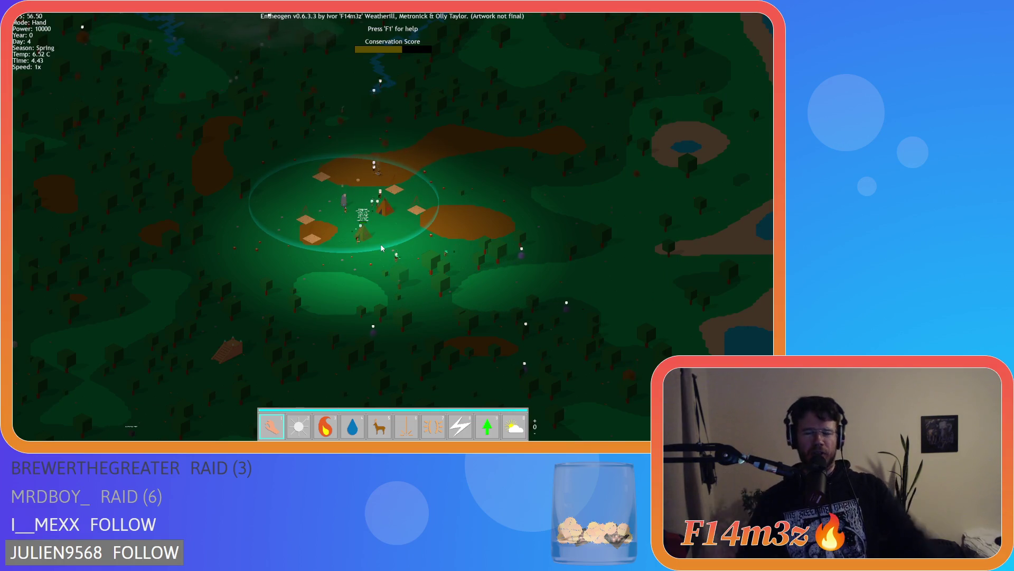
key("s")
key("a")
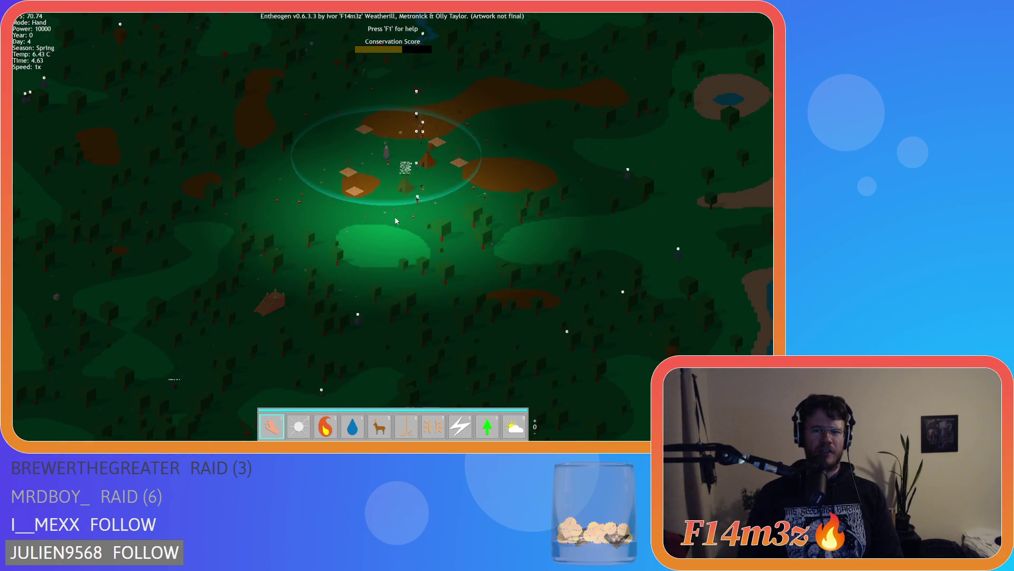
key("w")
key("d")
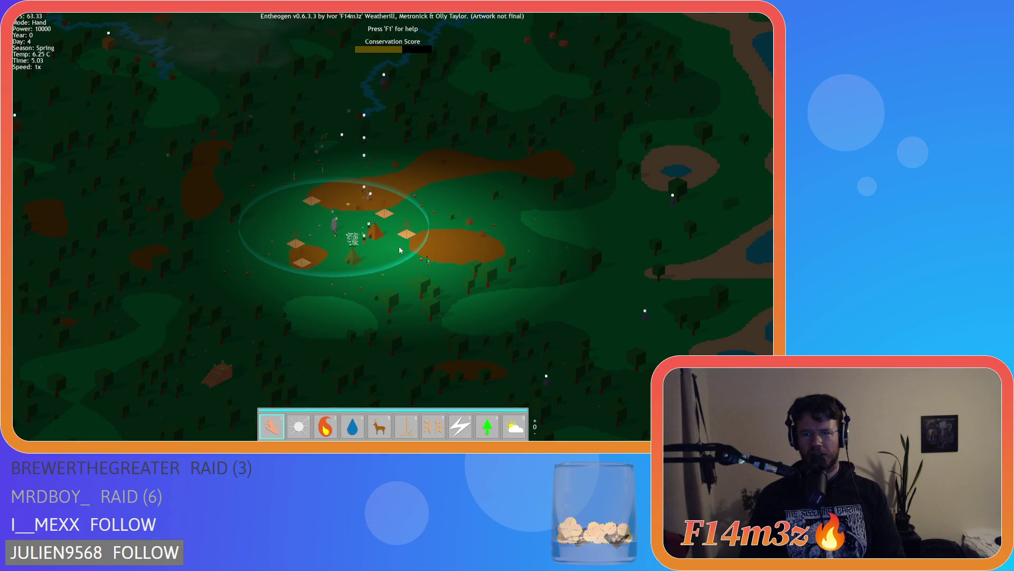
scroll(398, 246, "up", 5)
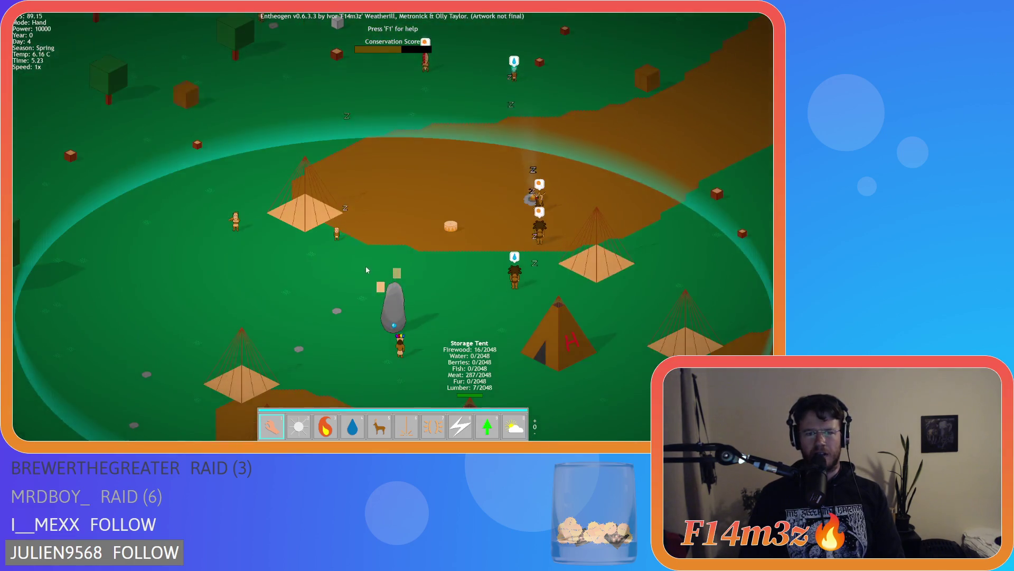
scroll(366, 267, "up", 3)
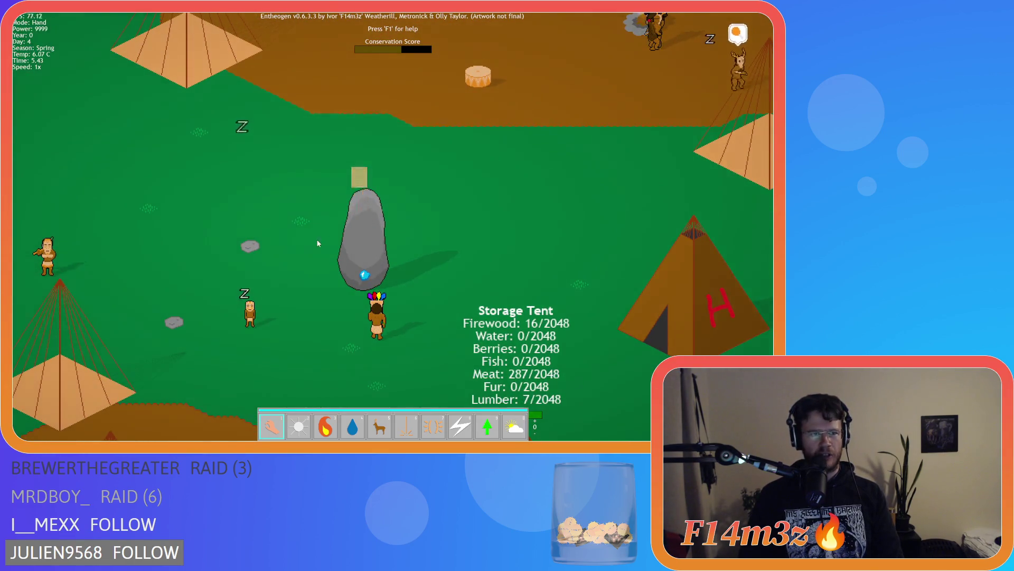
scroll(319, 243, "down", 5)
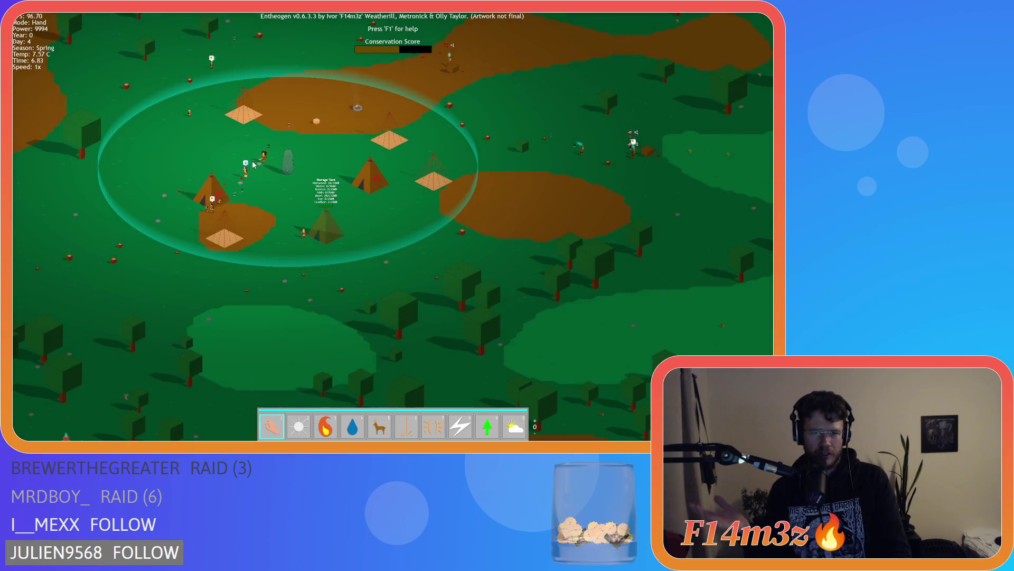
key("s")
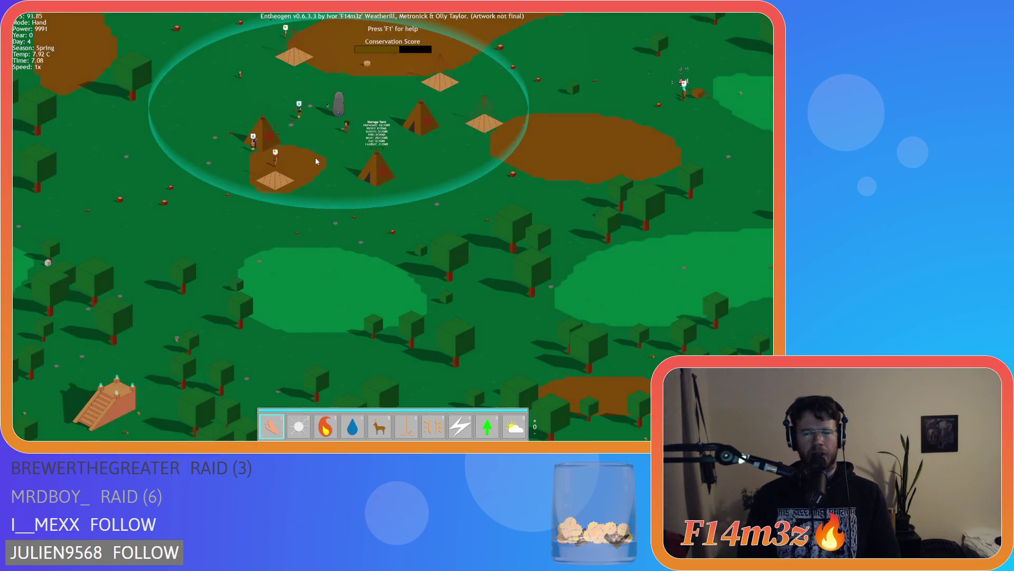
key("w")
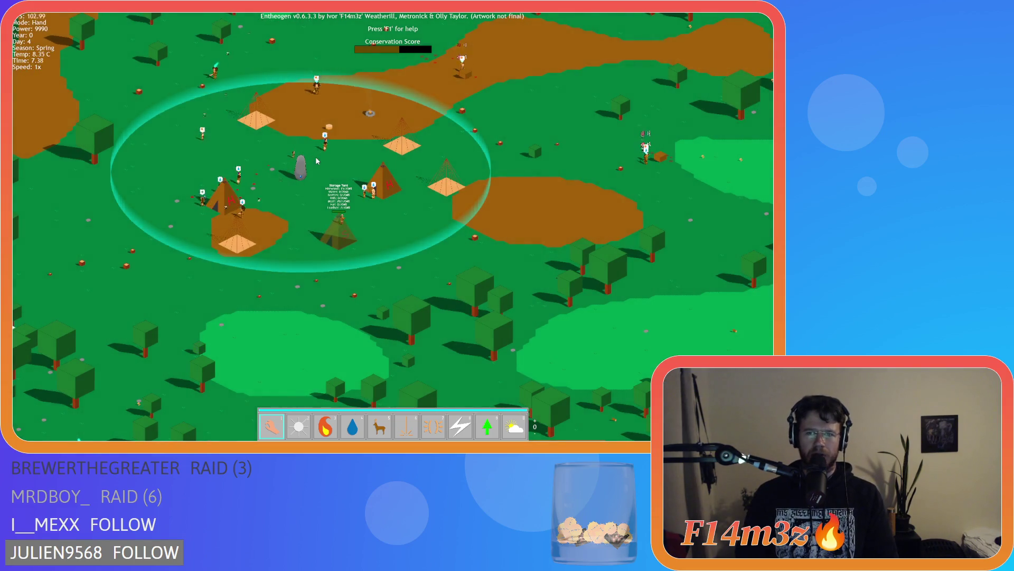
key("w")
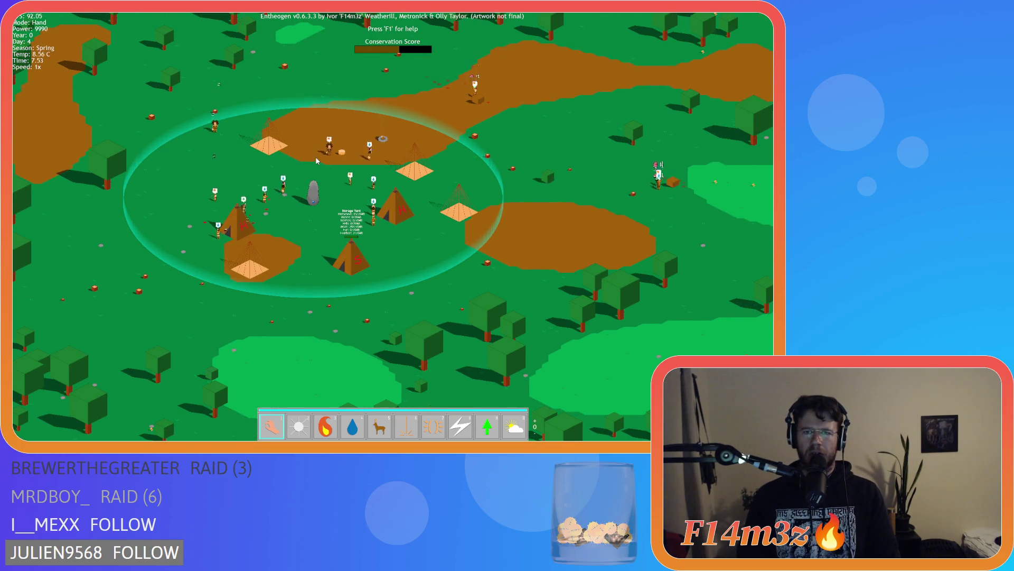
key("d")
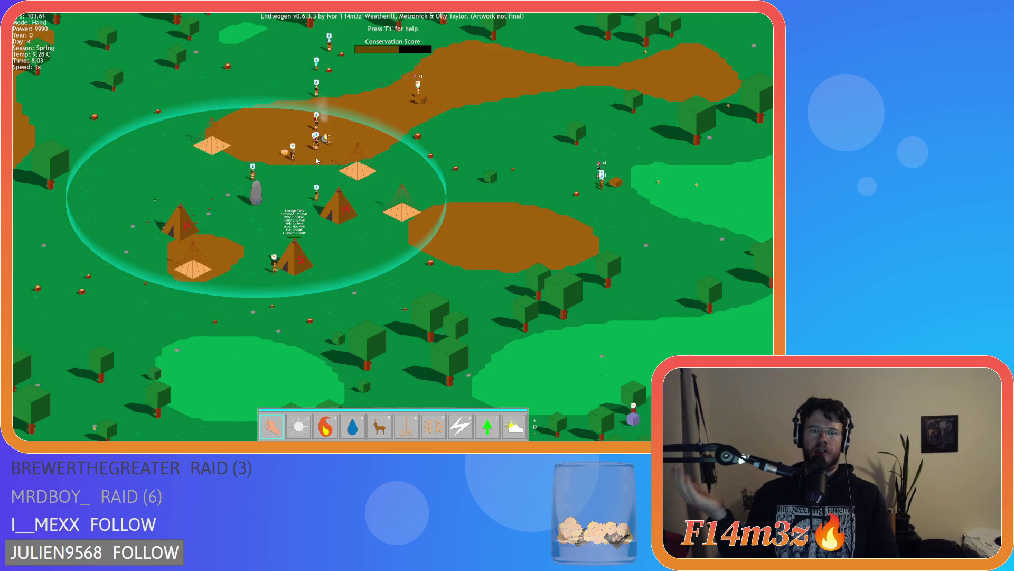
key("w")
key("d")
key("a")
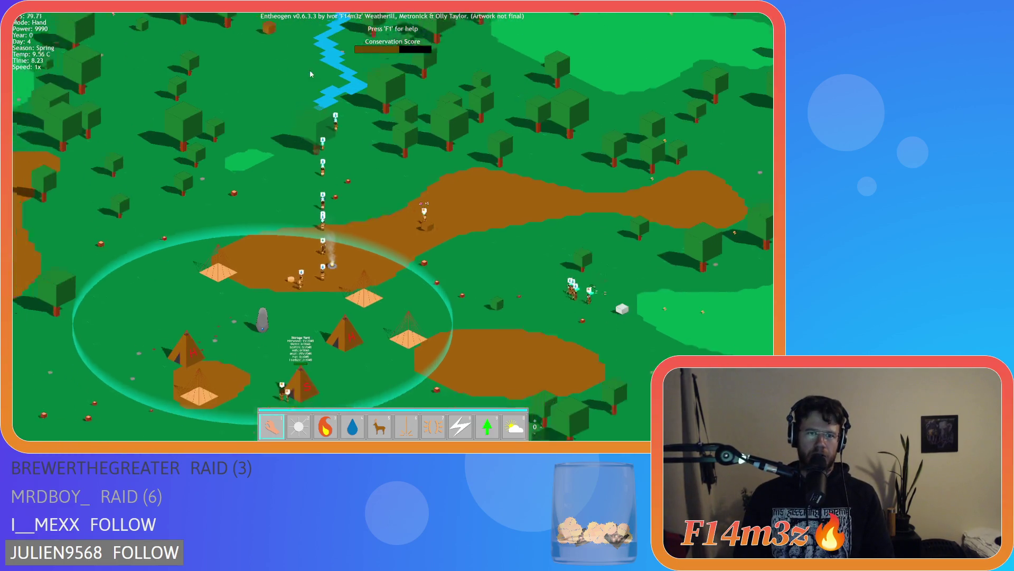
key("s")
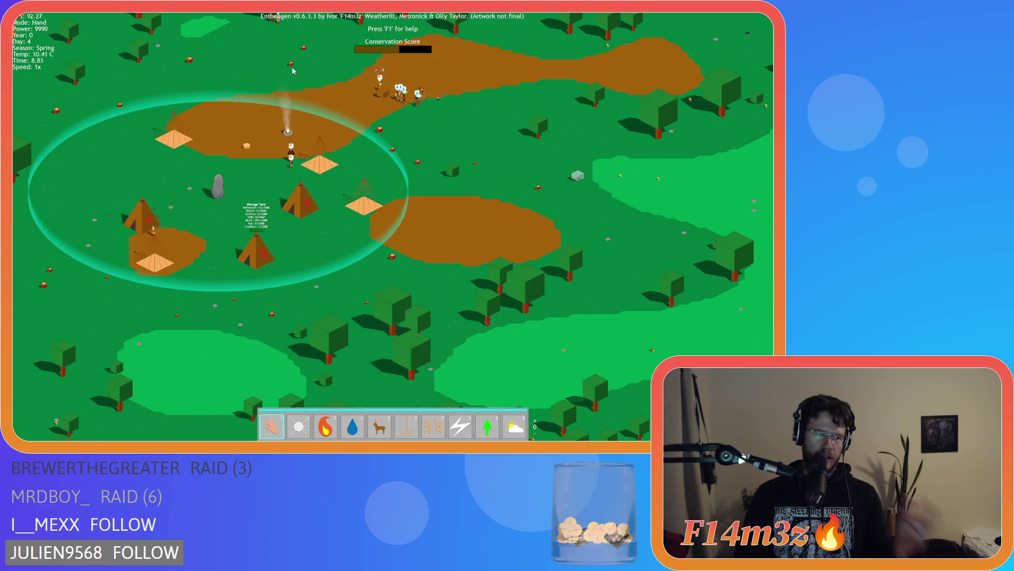
key("w")
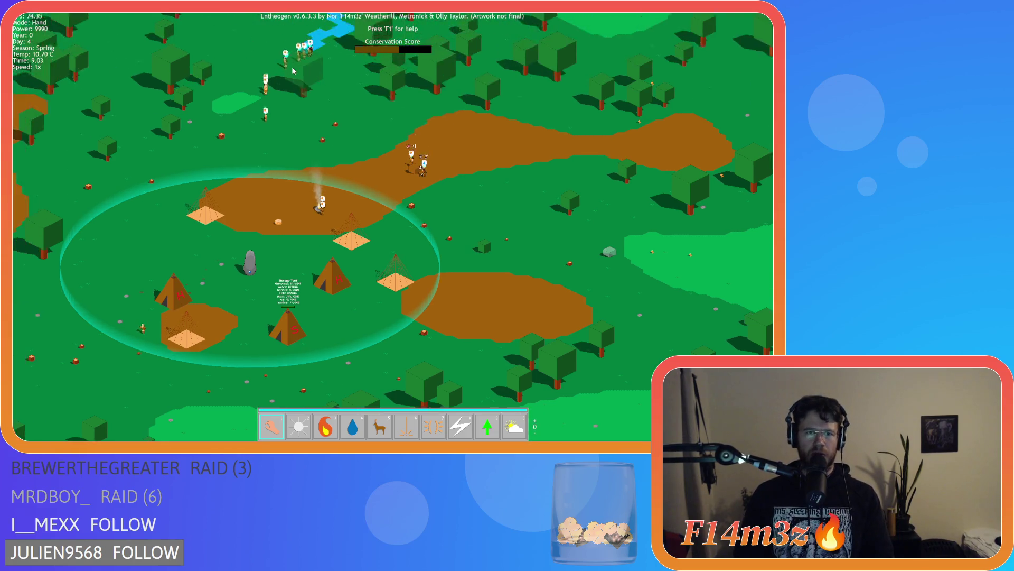
key("a")
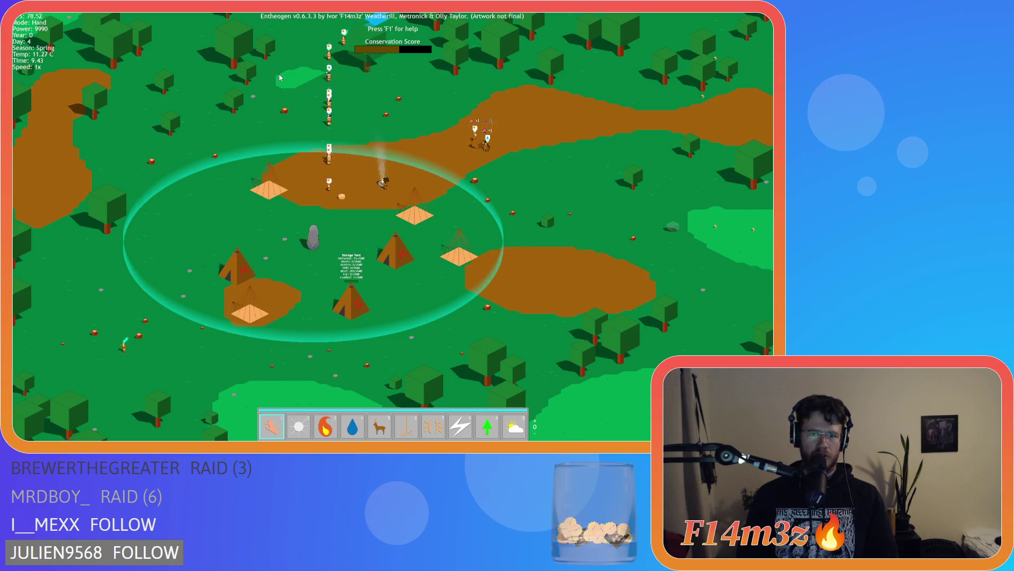
scroll(283, 137, "up", 5)
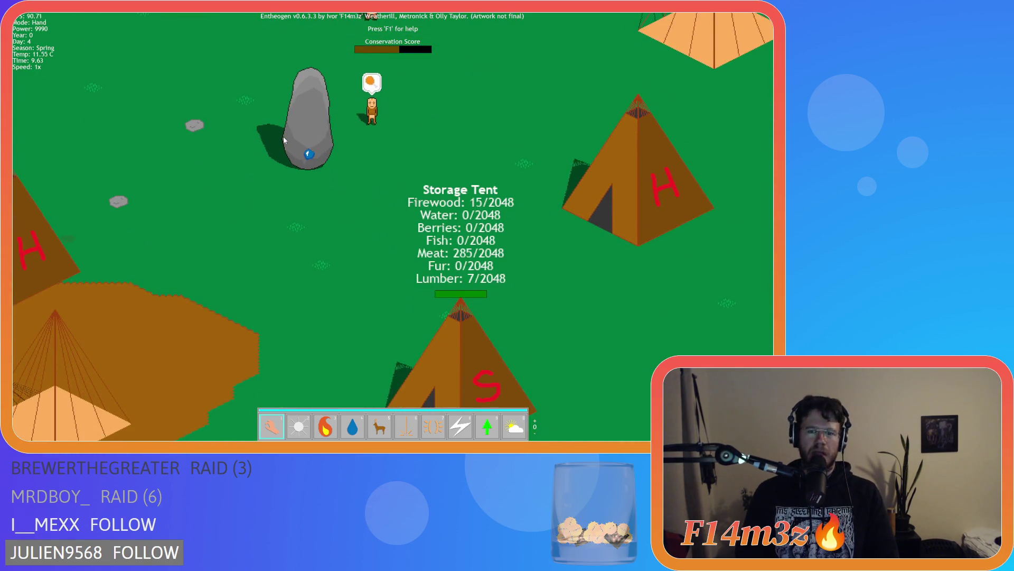
scroll(284, 136, "down", 5)
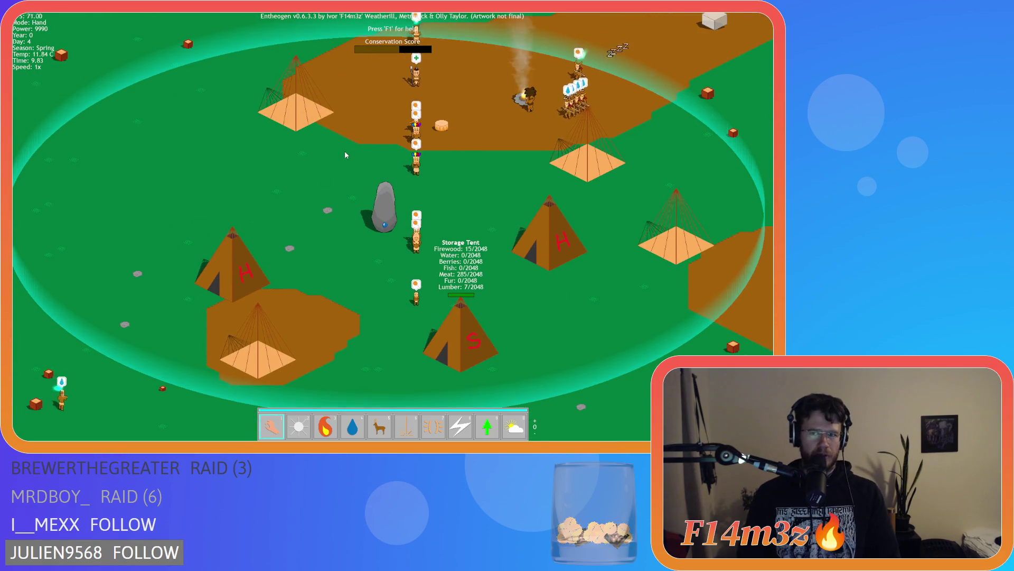
key("a")
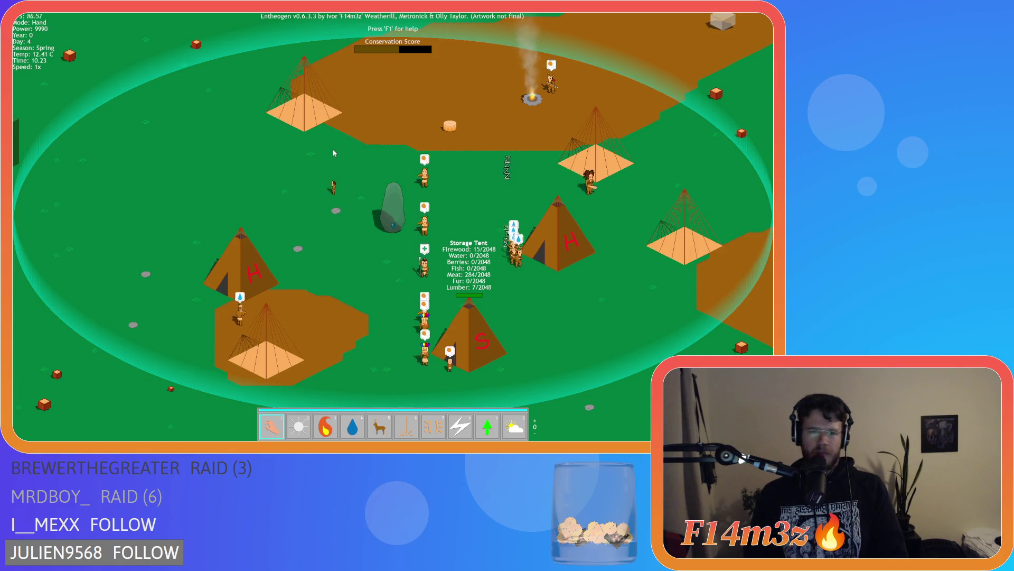
key("d")
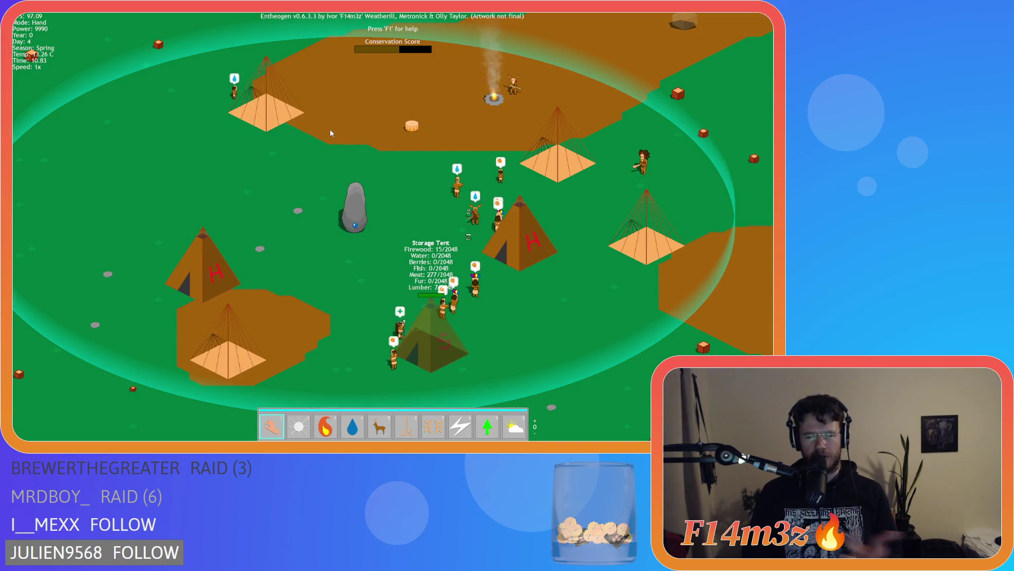
key("w")
key("d")
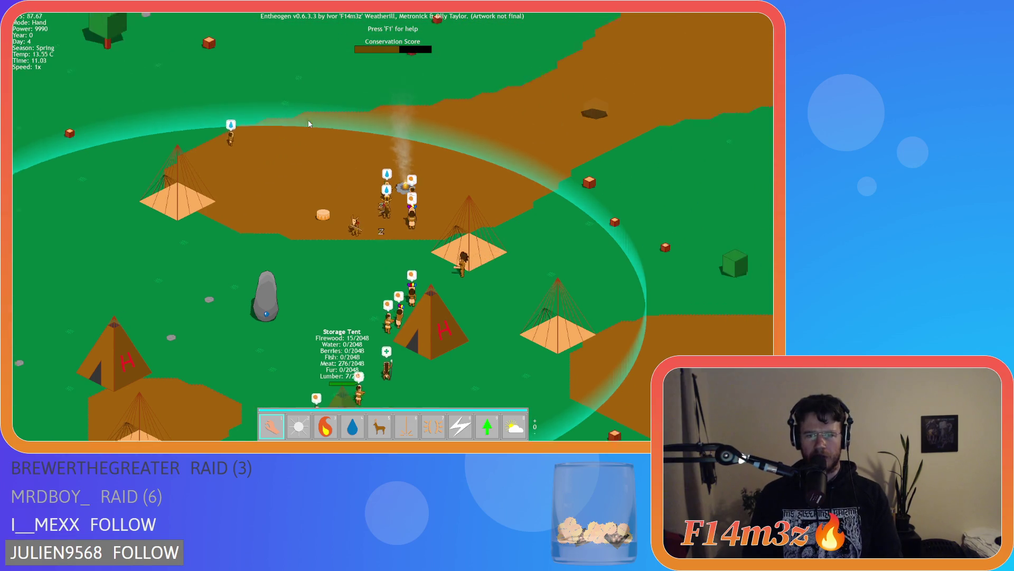
key("w")
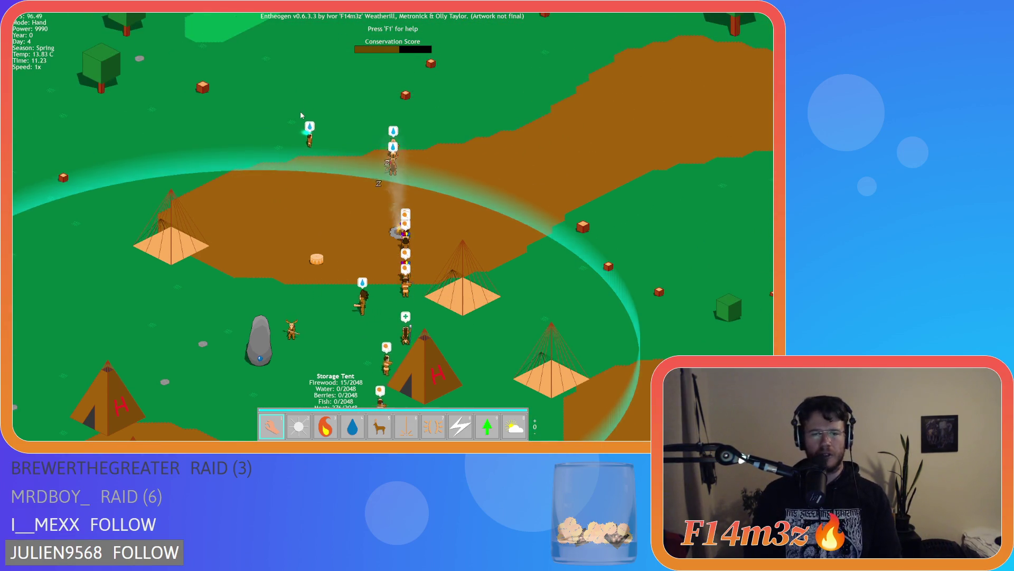
key("s")
key("a")
key("w")
key("d")
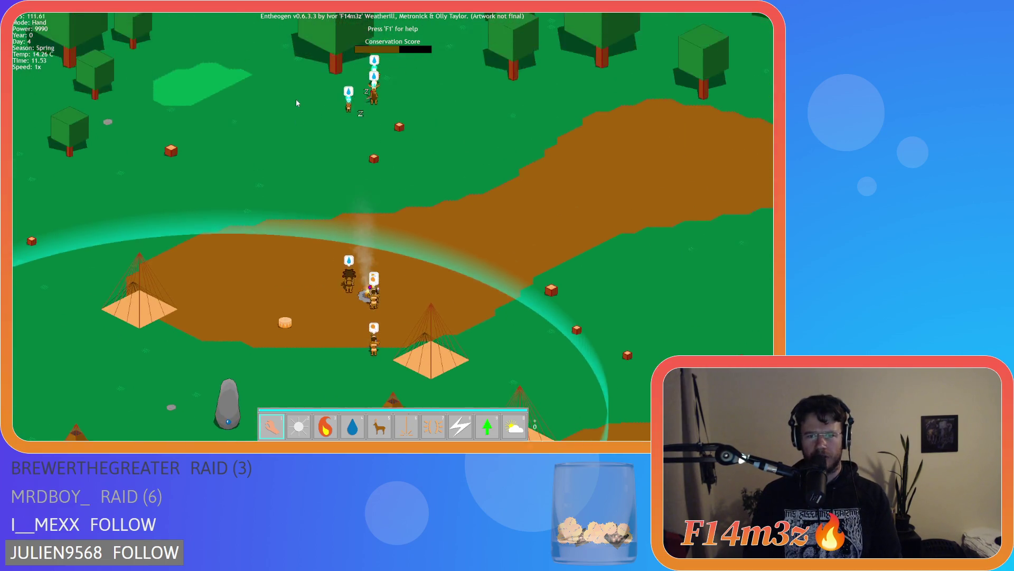
key("w")
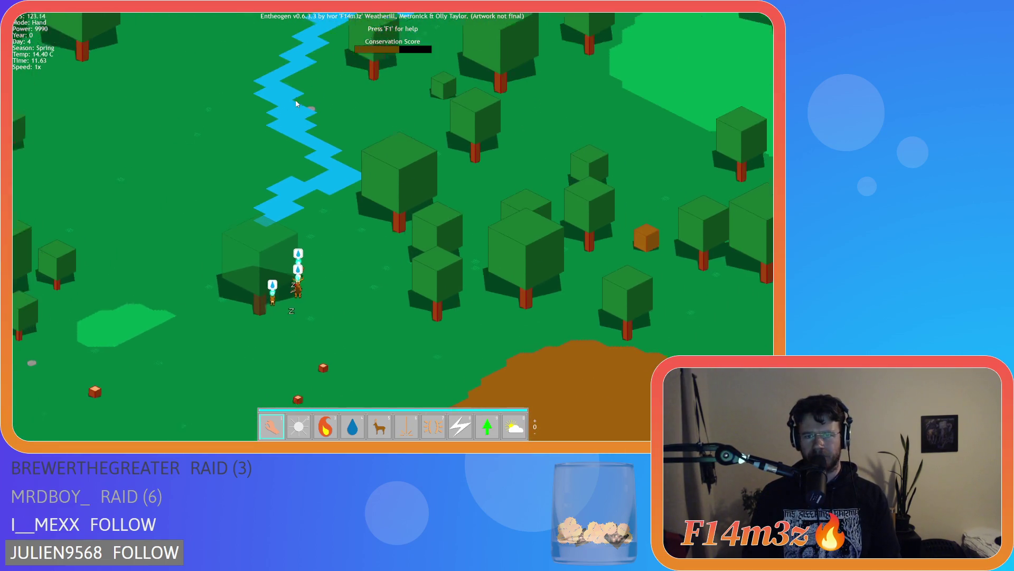
key("s")
key("a")
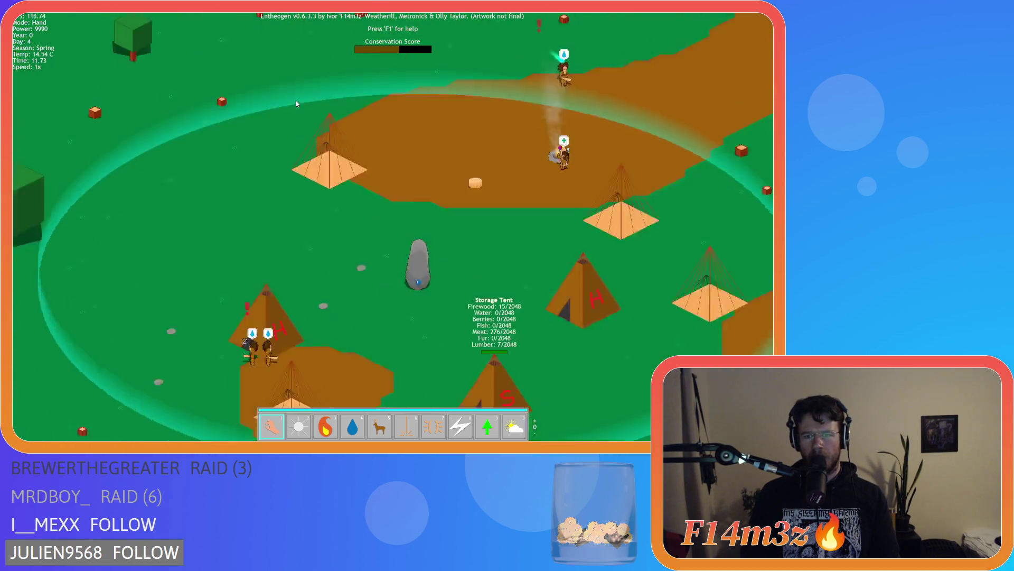
key("s")
key("d")
key("w")
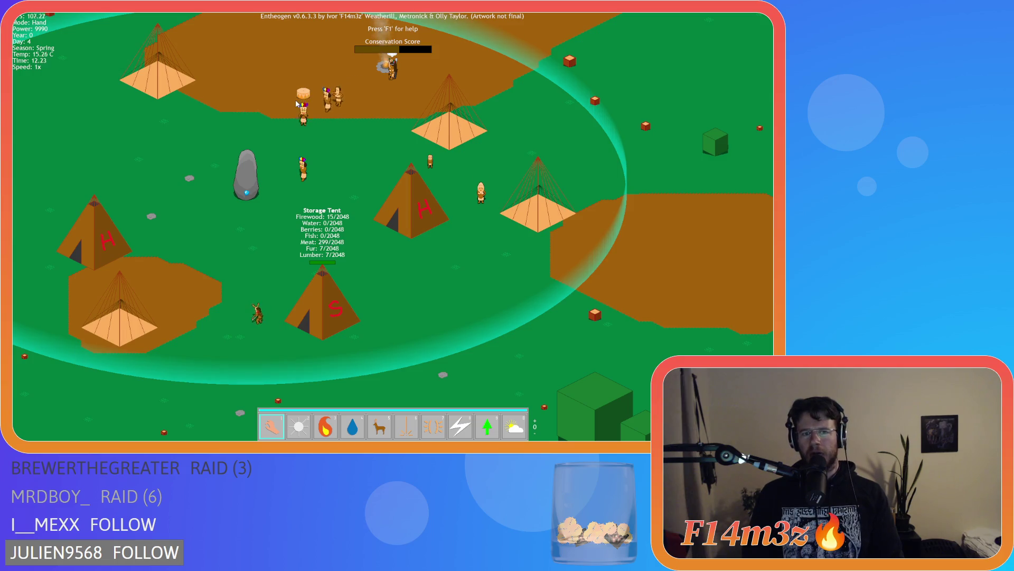
key("a")
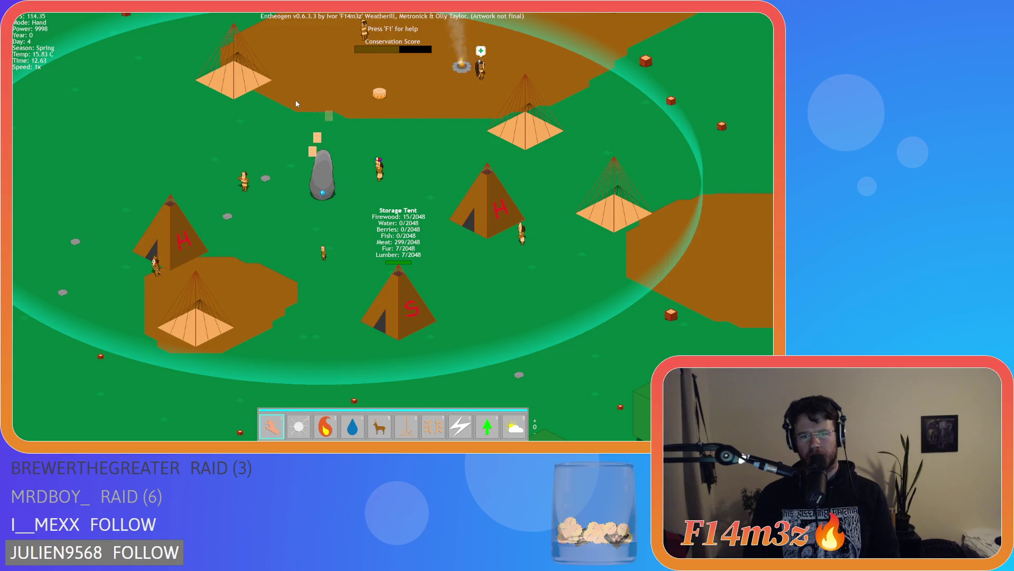
key("d")
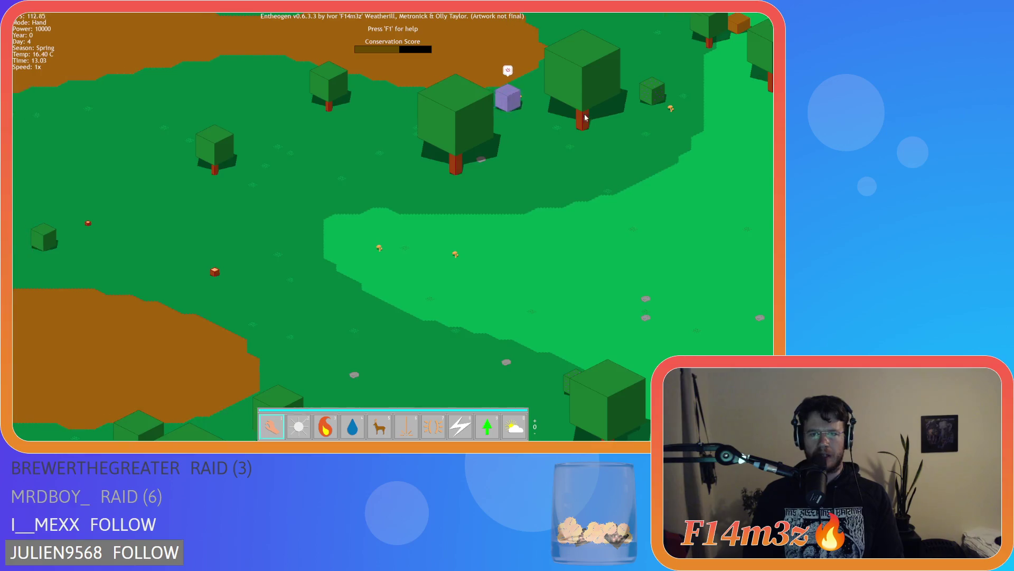
scroll(597, 107, "down", 5)
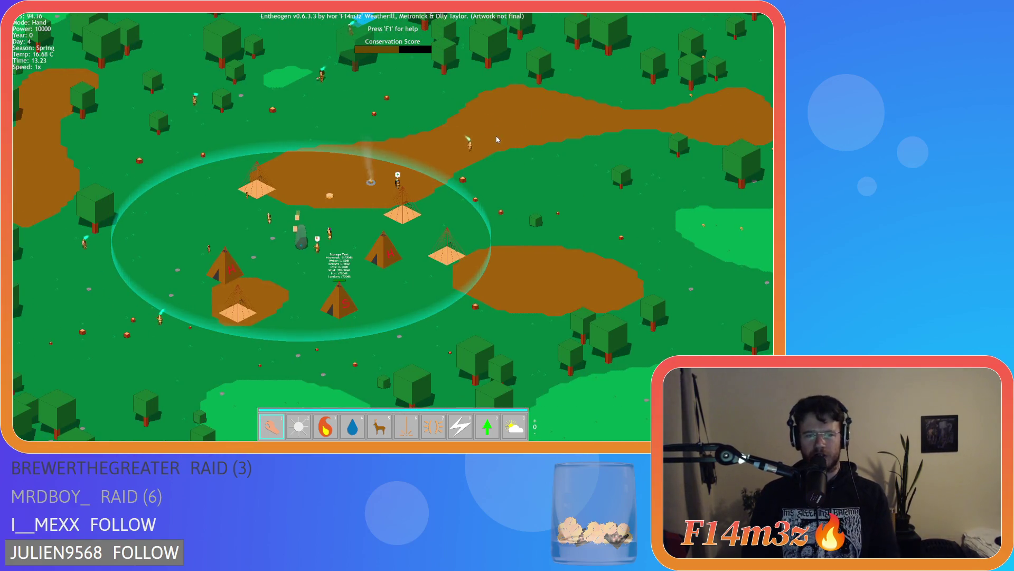
key("a")
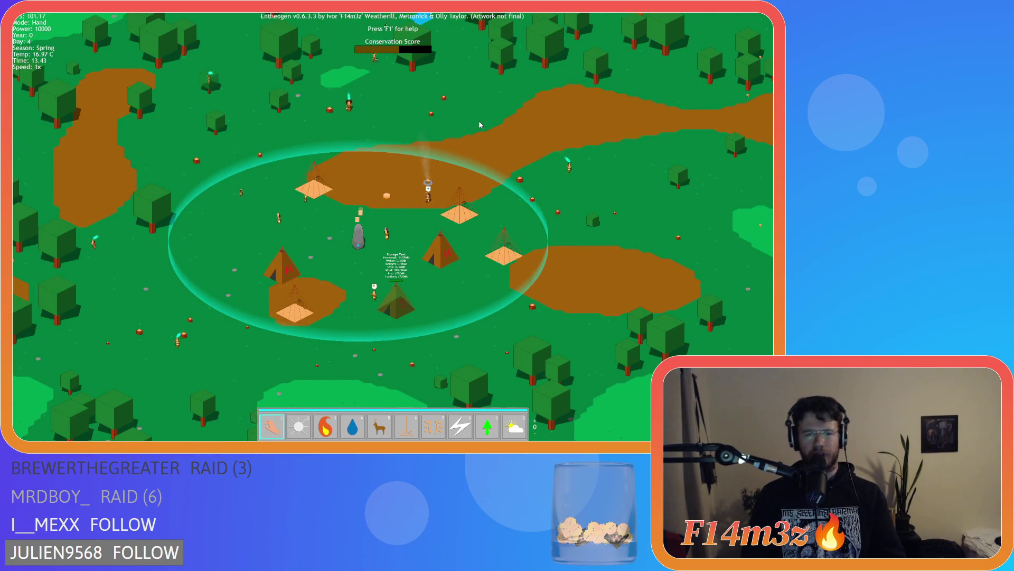
scroll(480, 125, "up", 5)
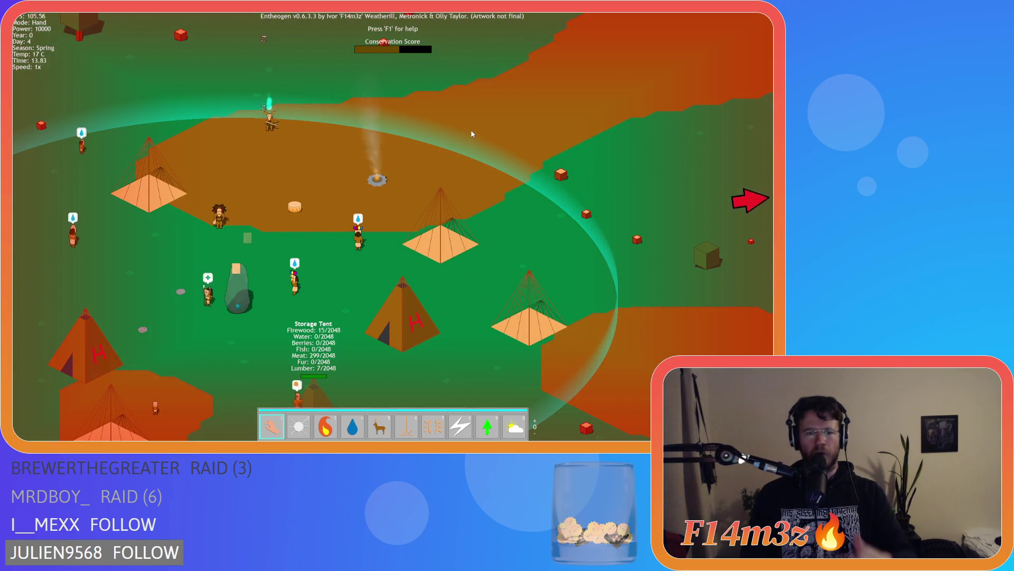
Carry a wandering villager from the forest and drop it beside the camp tents
key("d")
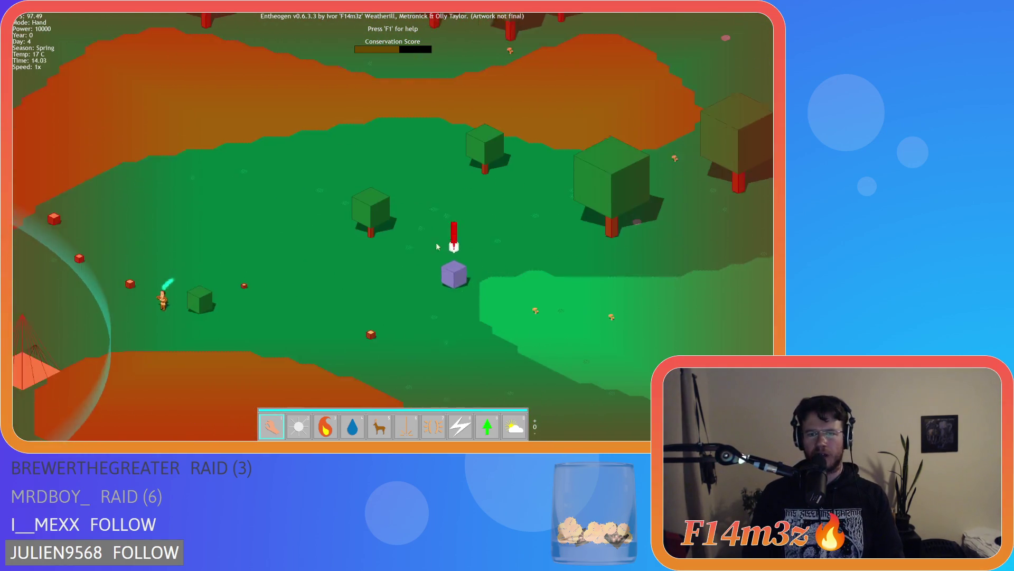
key("a")
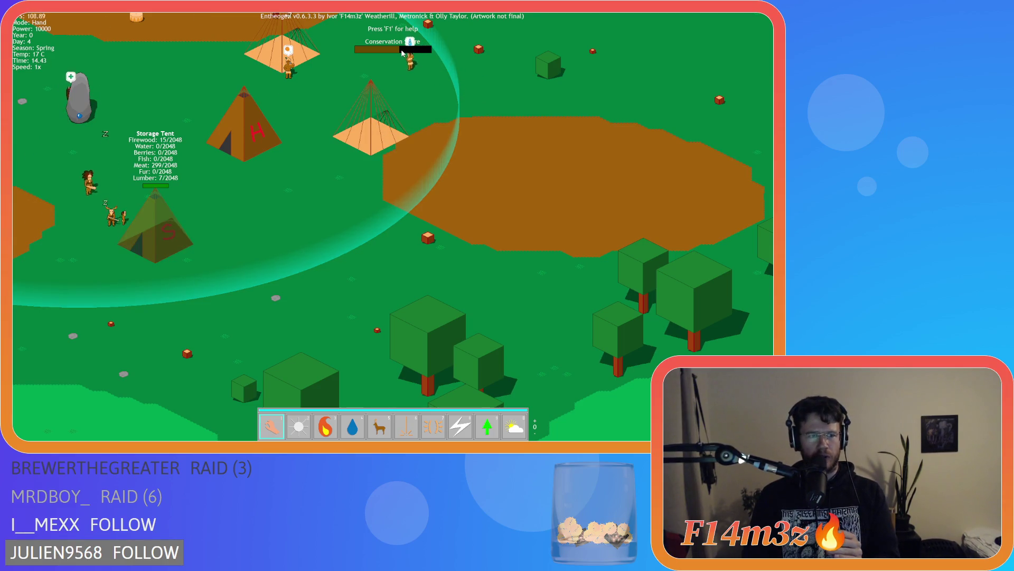
mouse_move(55, 16)
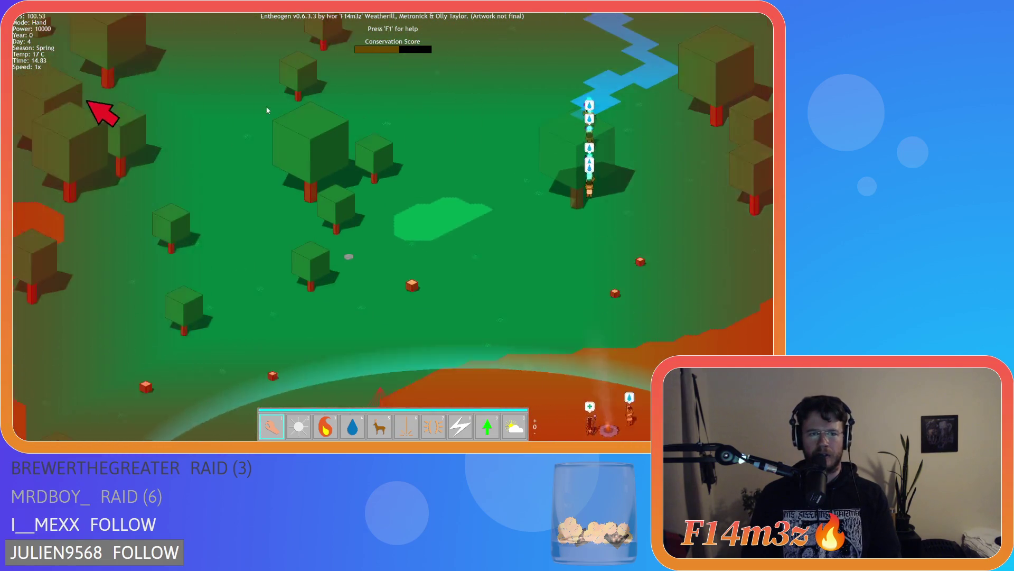
mouse_move(351, 220)
left_mouse_down()
mouse_move(430, 233)
mouse_move(516, 268)
mouse_move(473, 323)
mouse_move(466, 190)
mouse_move(453, 179)
mouse_move(421, 217)
mouse_move(434, 246)
mouse_move(563, 262)
mouse_move(528, 254)
mouse_move(616, 252)
mouse_move(485, 248)
mouse_move(561, 314)
mouse_move(598, 301)
mouse_move(162, 250)
mouse_move(198, 169)
mouse_move(191, 159)
mouse_move(170, 225)
mouse_move(246, 170)
mouse_move(288, 90)
mouse_move(270, 254)
left_mouse_up()
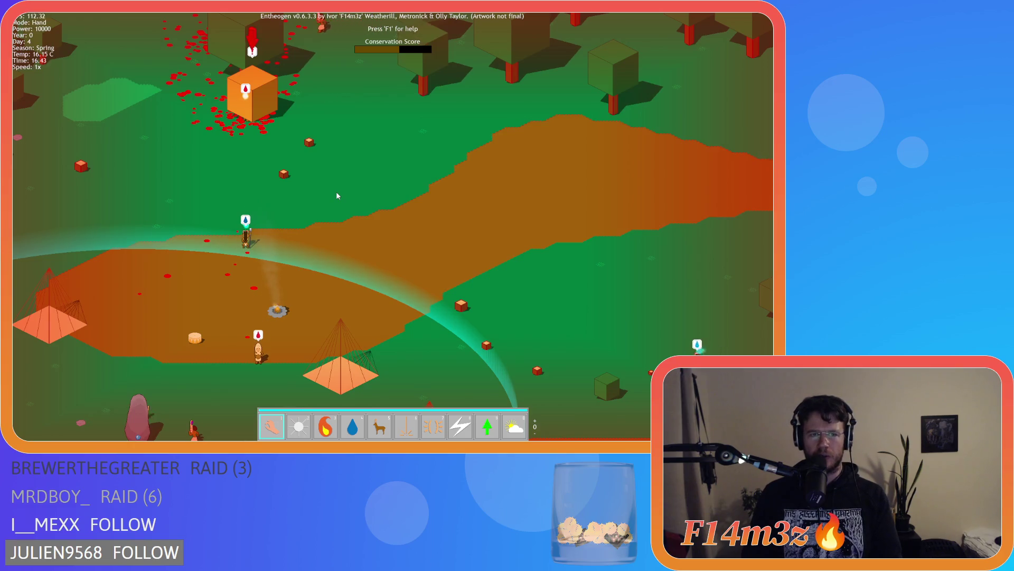
Pan toward the orange cube in the forest and back, recentring the view on the camp
key("w")
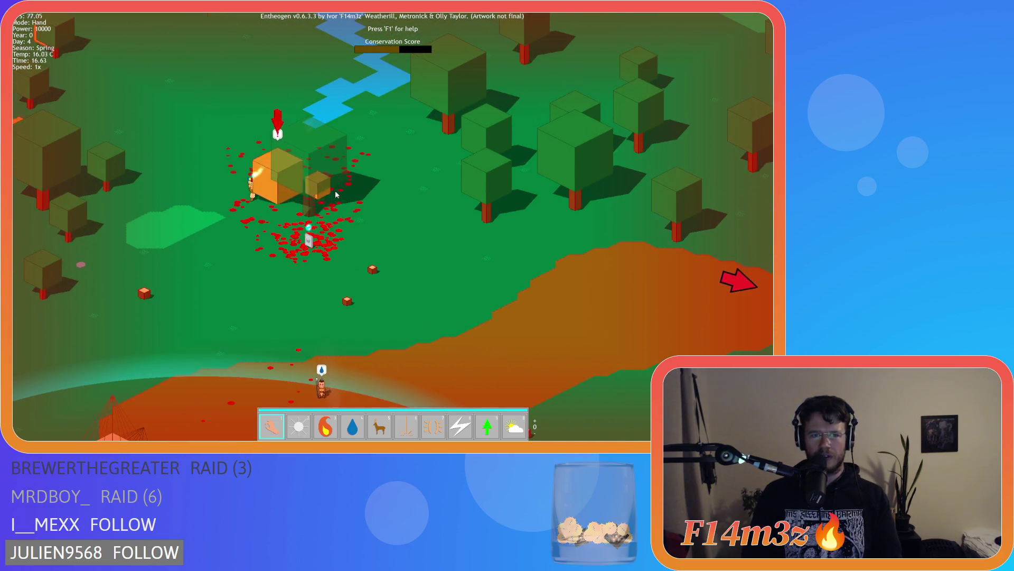
key("s")
key("Right")
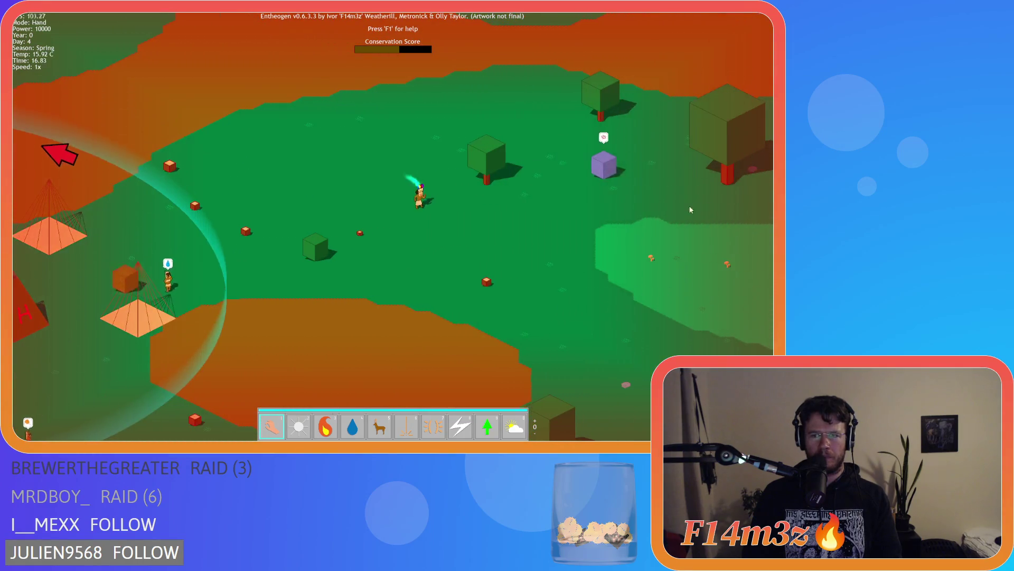
key("Left")
key("Down")
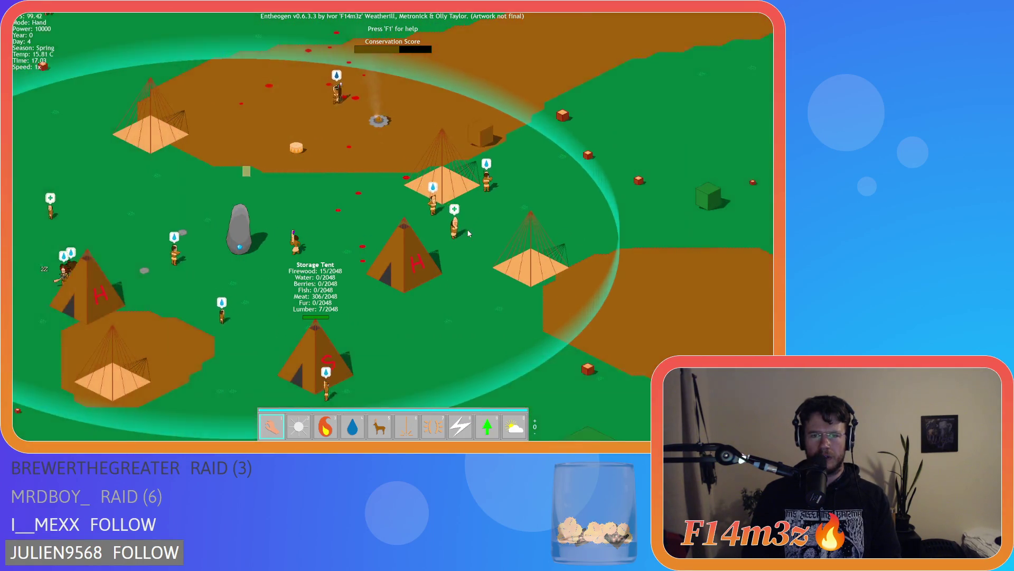
key("Left")
key("Up")
key("Right")
key("Up")
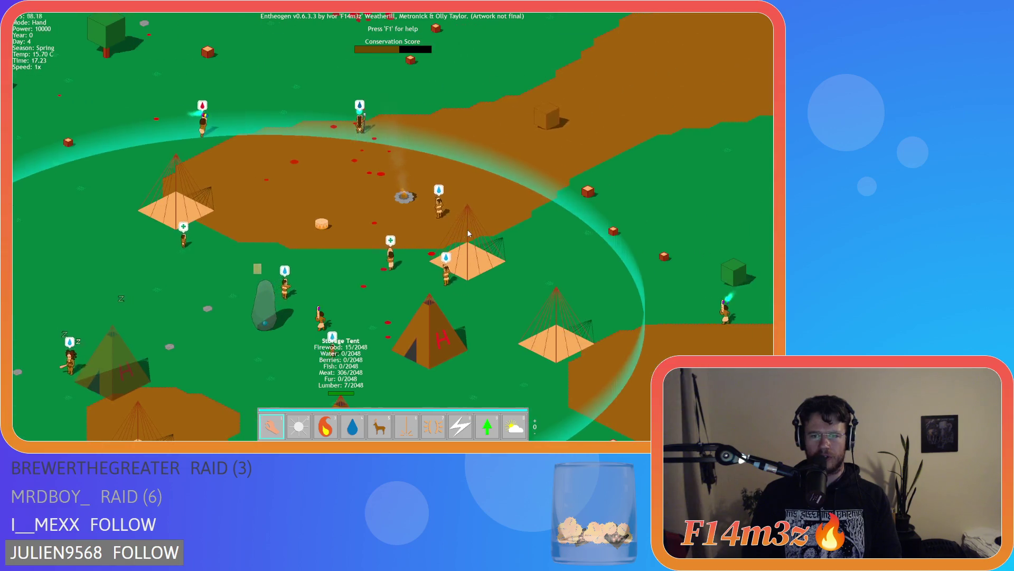
key("Left")
key("Down")
key("Right")
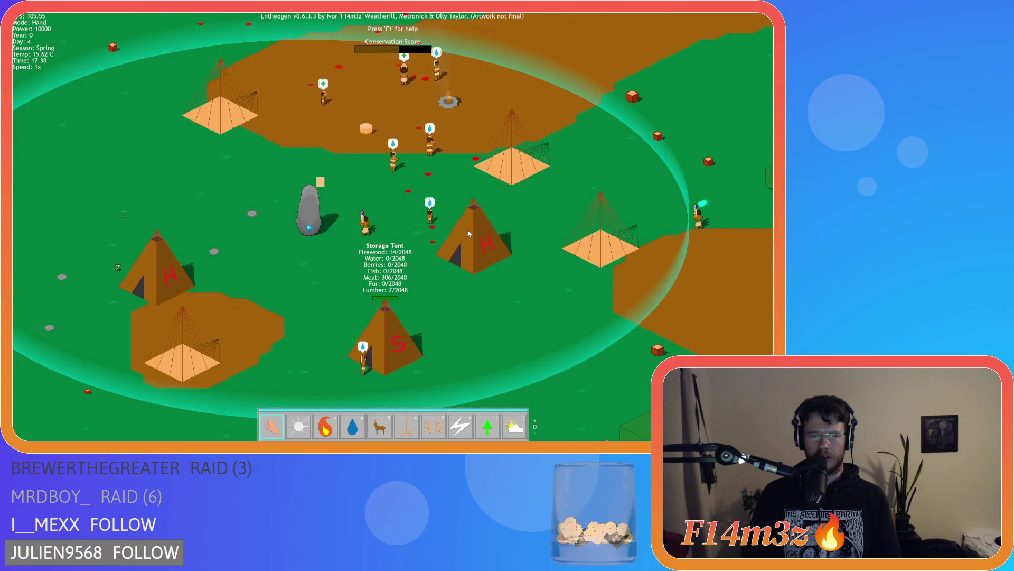
key("Left")
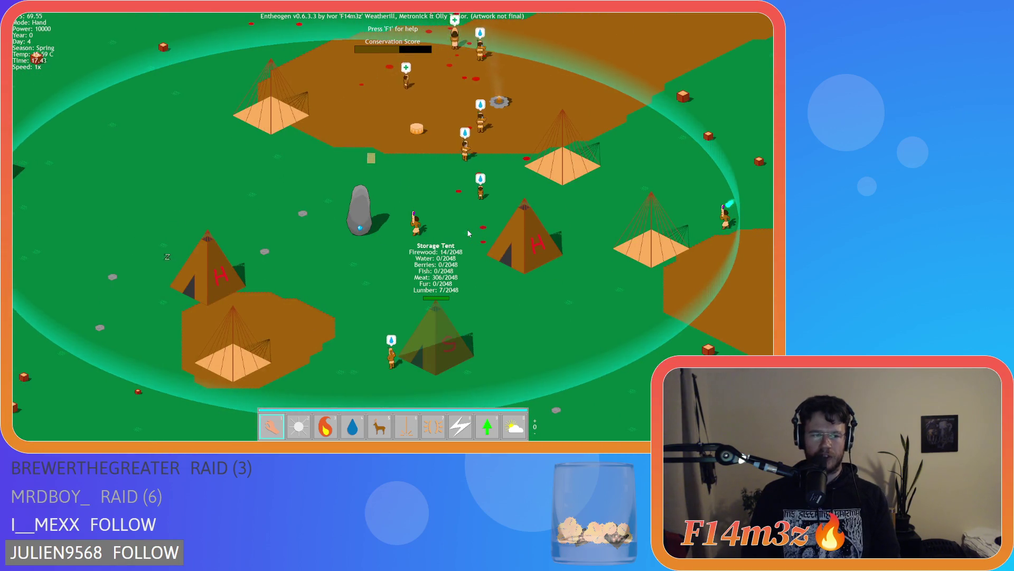
key("Right")
key("Up")
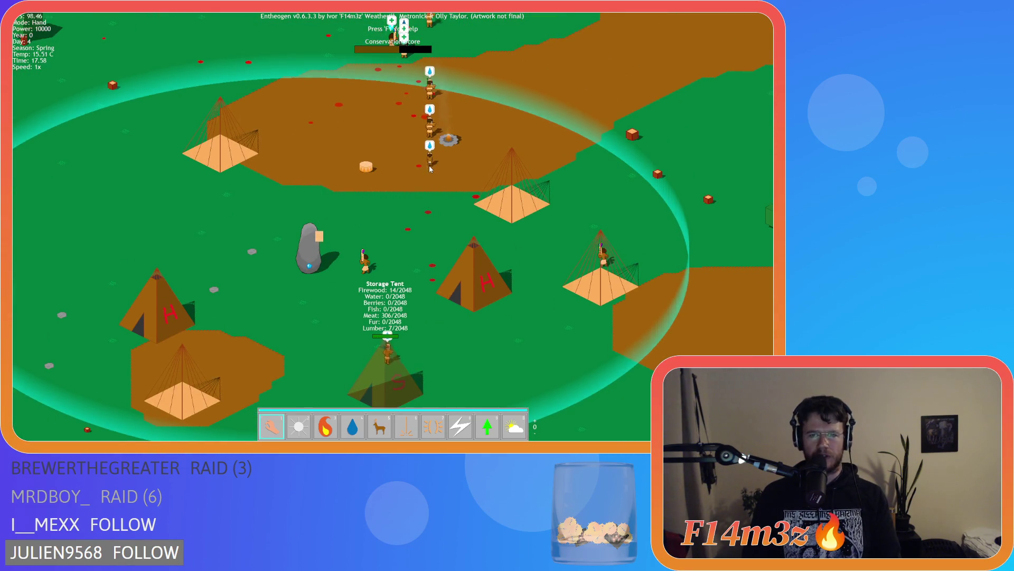
key("Right")
key("Up")
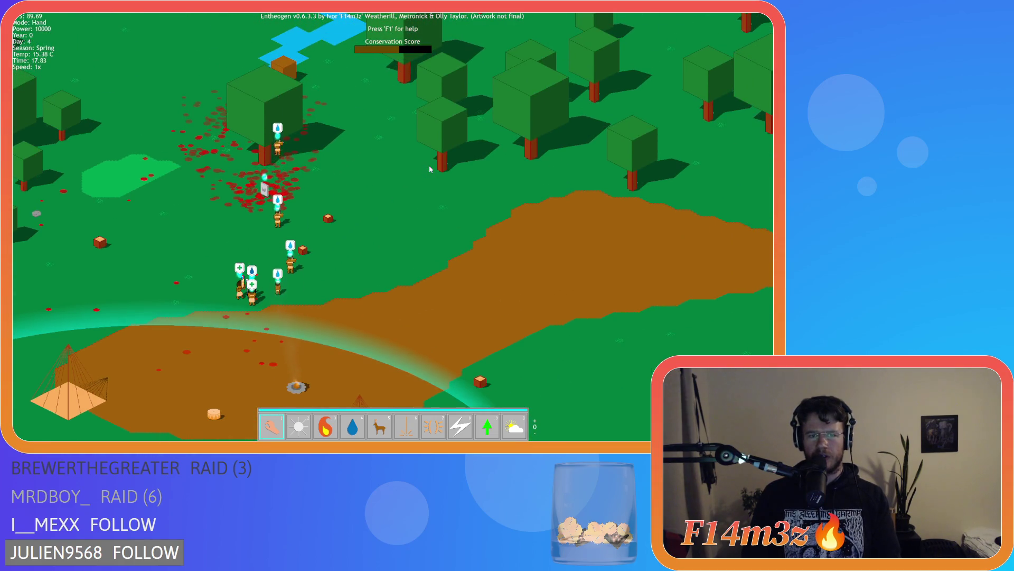
key("Down")
key("Left")
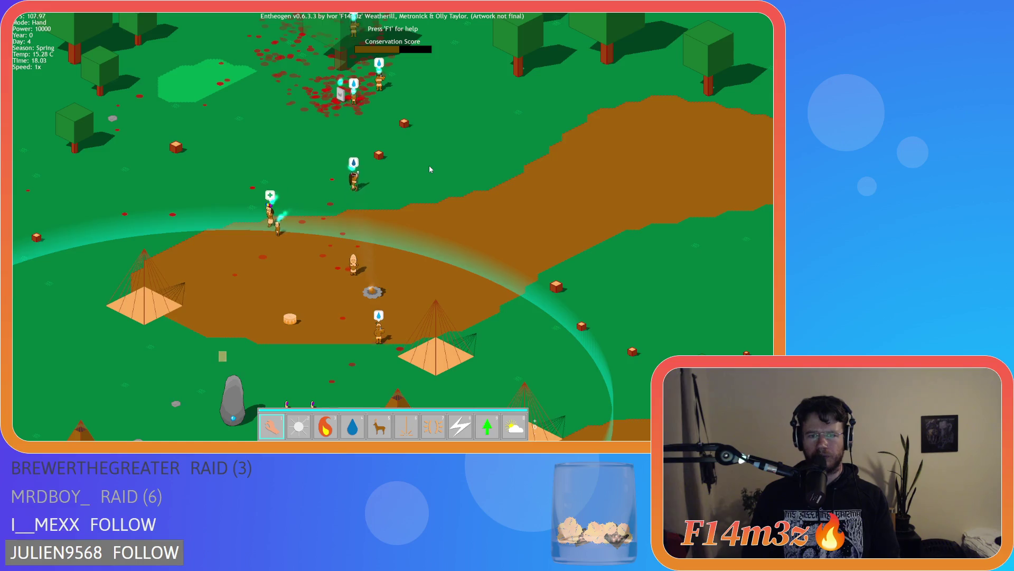
key("Down")
key("Left")
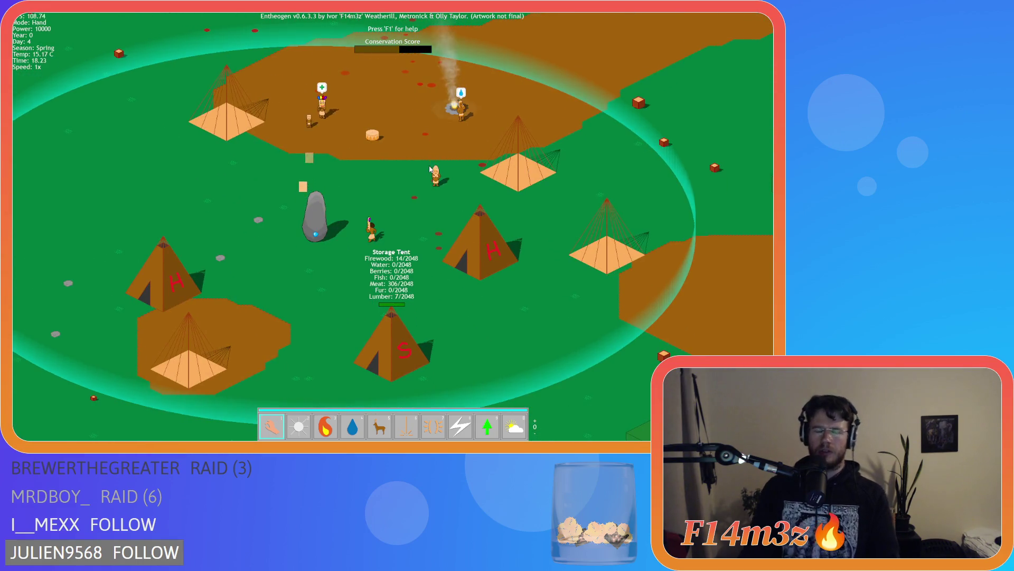
Carry a villager up to the purple alert cube and set it down there
key("Up")
key("Right")
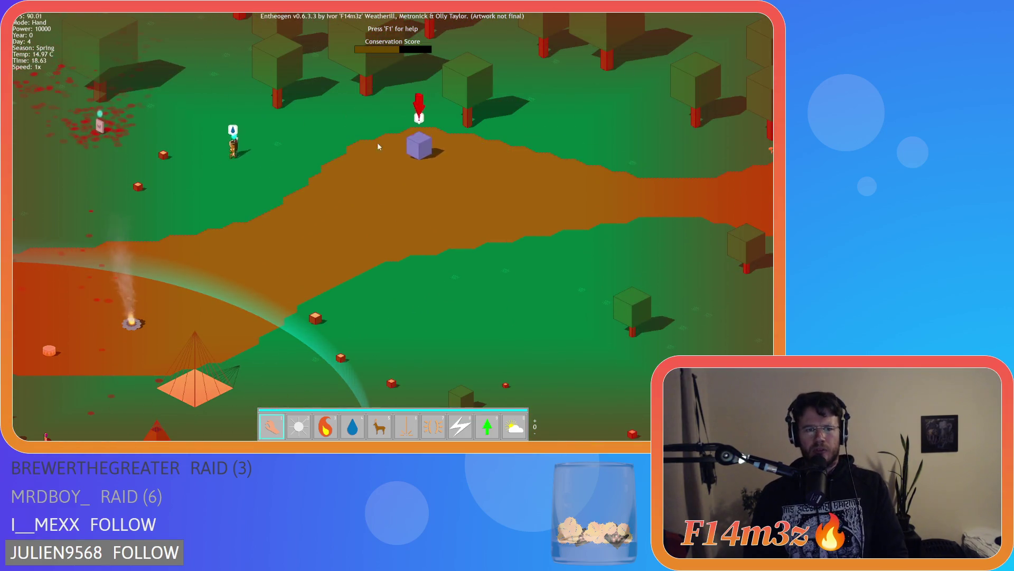
mouse_move(219, 122)
left_mouse_down()
mouse_move(141, 256)
mouse_move(375, 114)
mouse_move(339, 108)
mouse_move(275, 123)
left_mouse_up()
key("Left")
key("Up")
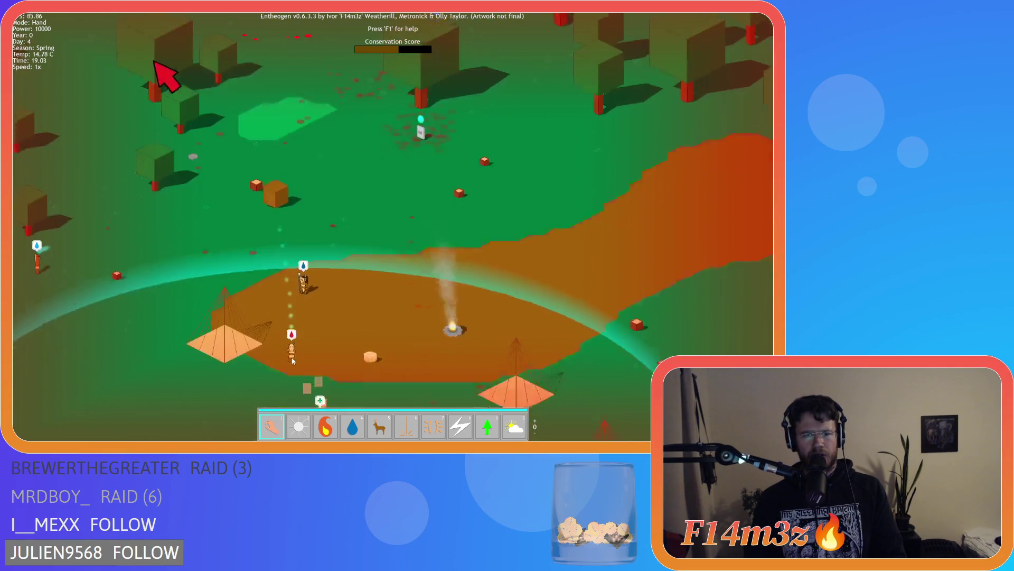
key("Up")
key("Left")
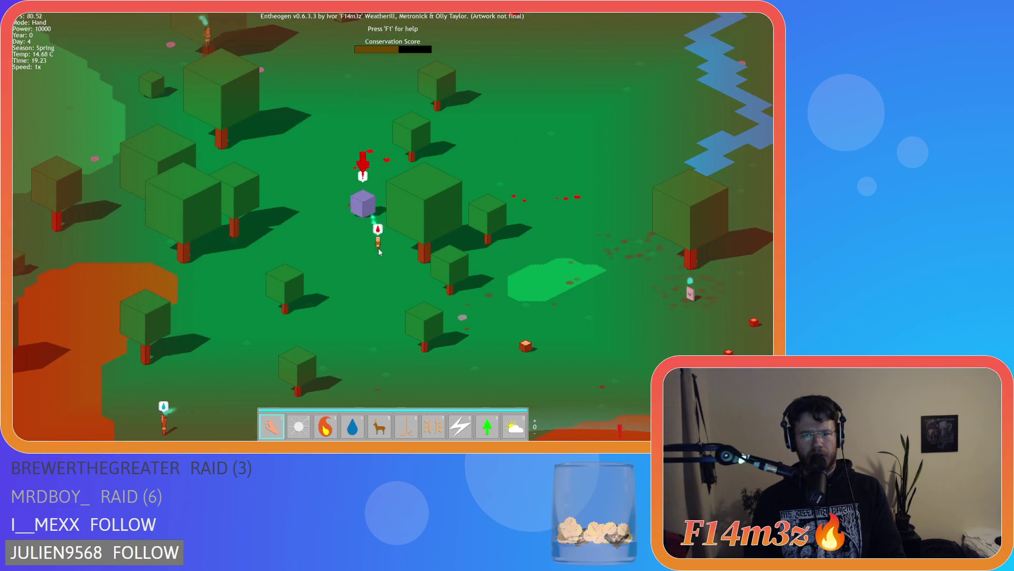
Pan back south to the village, then shift the view west past the camp into the forest
key("Up")
key("Right")
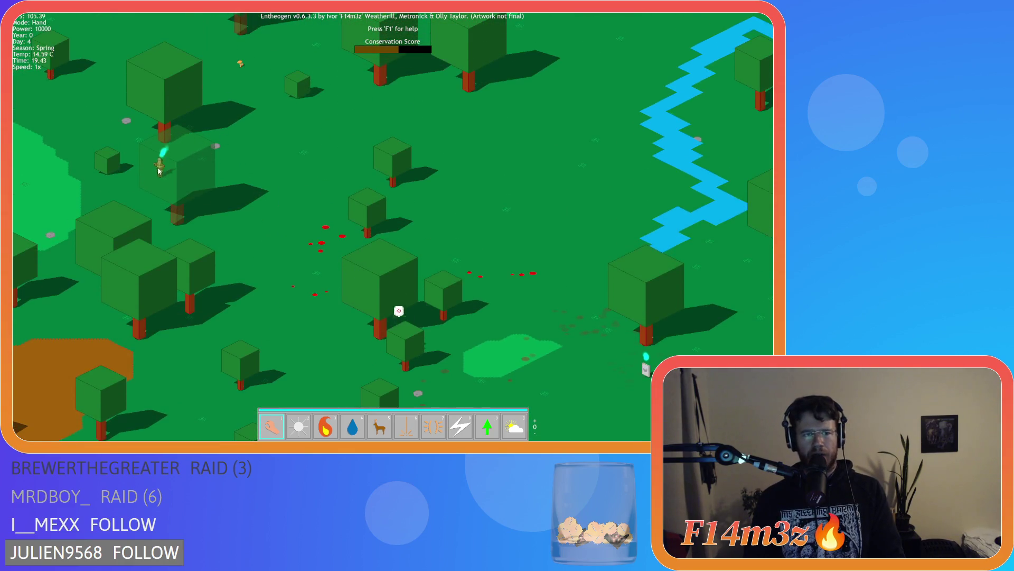
key("Down")
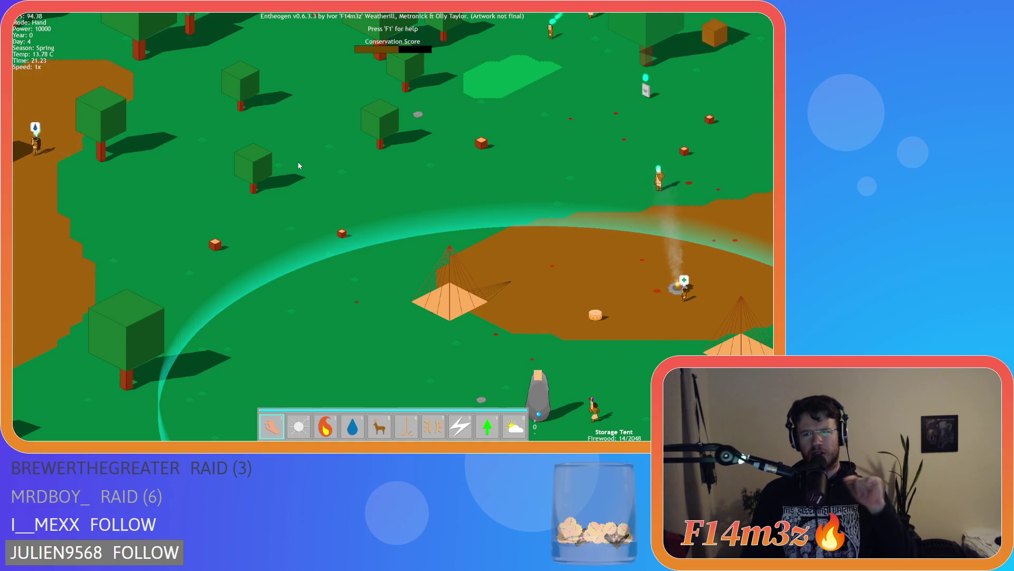
key("a")
left_click_drag(261, 196, 311, 206)
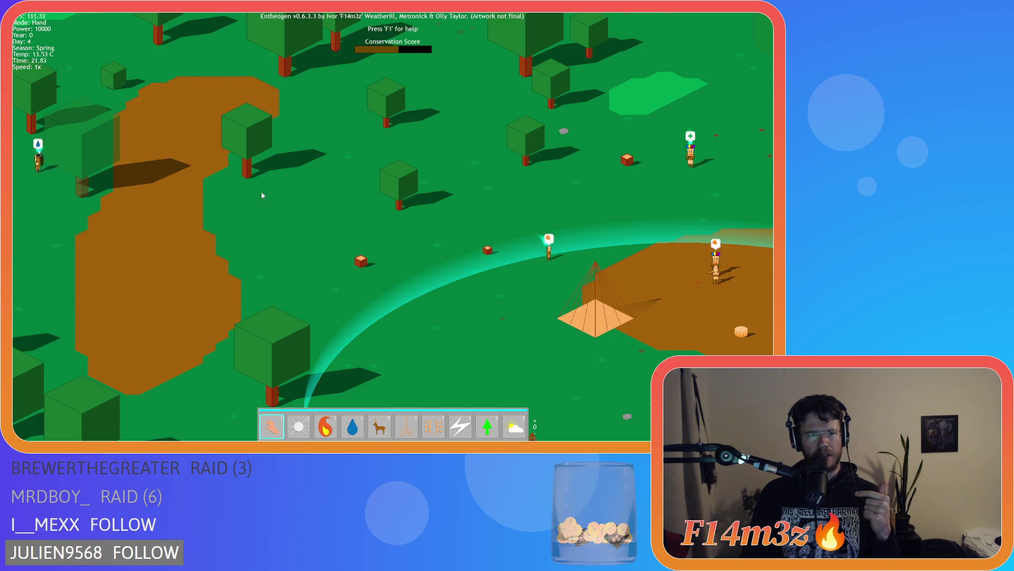
left_click_drag(243, 201, 353, 207)
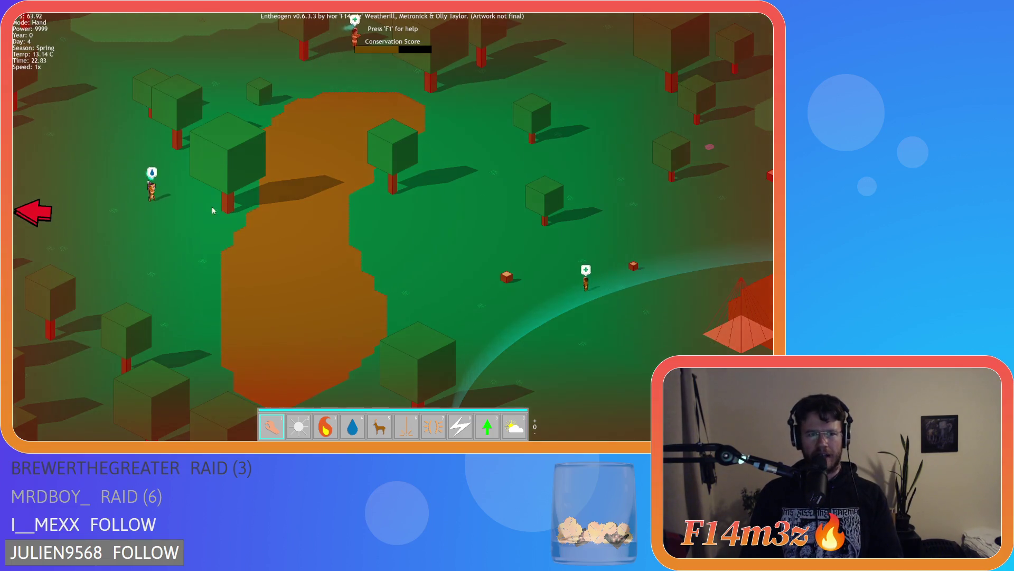
left_click_drag(212, 211, 272, 257)
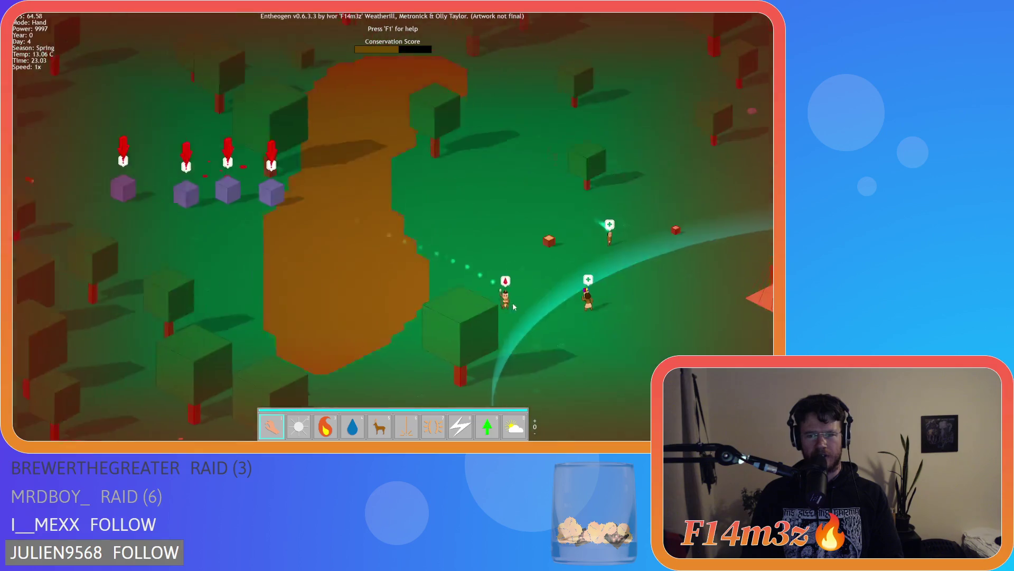
scroll(513, 306, "down", 5)
left_click_drag(513, 307, 461, 245)
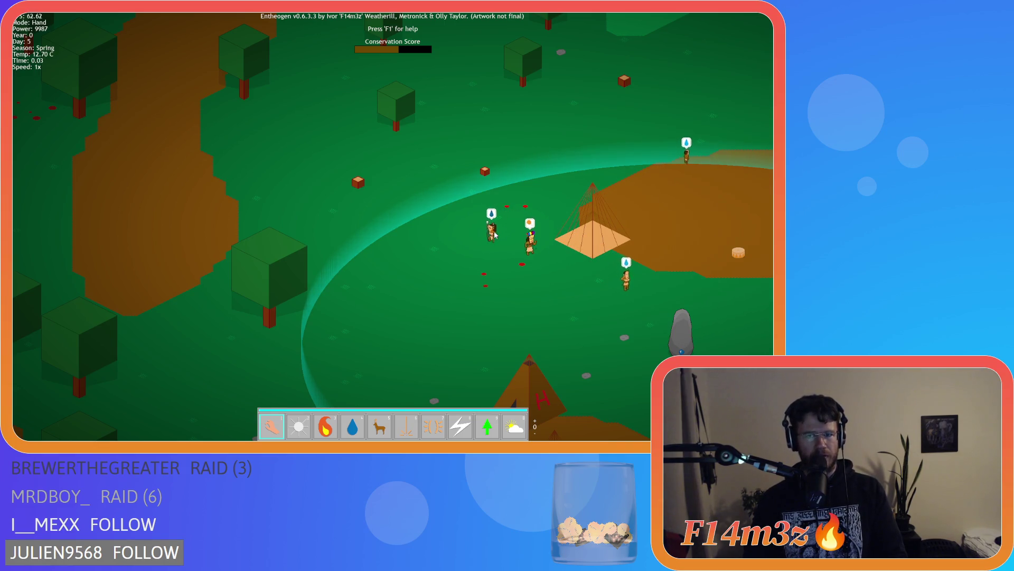
key("Down")
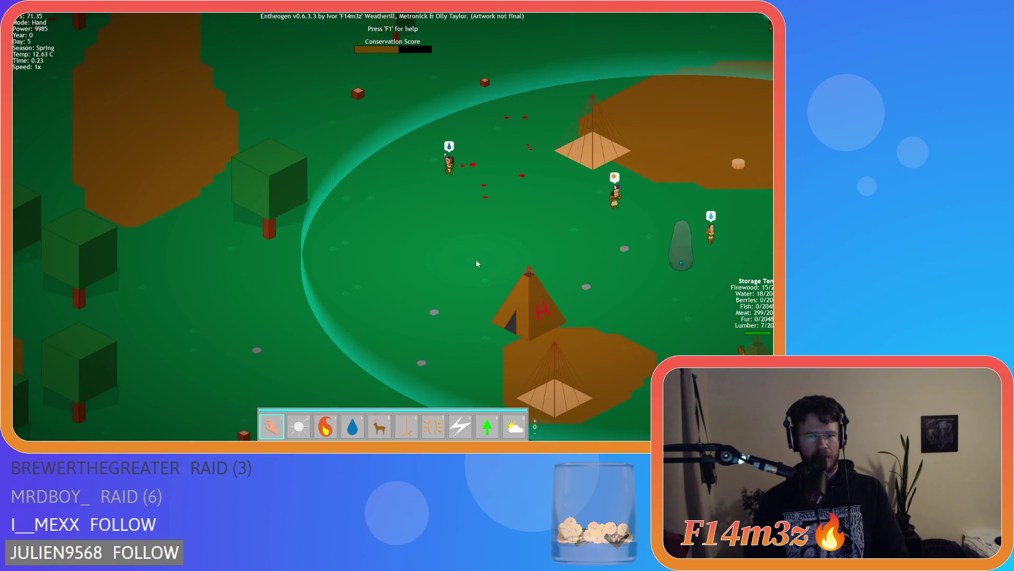
key("Left")
key("Right")
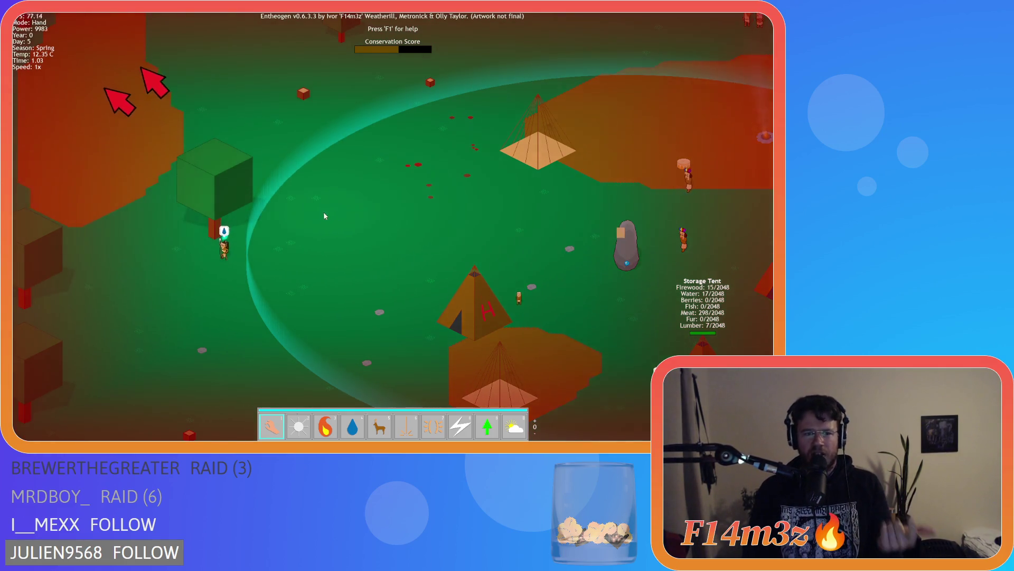
left_click_drag(324, 211, 377, 257)
key("Up")
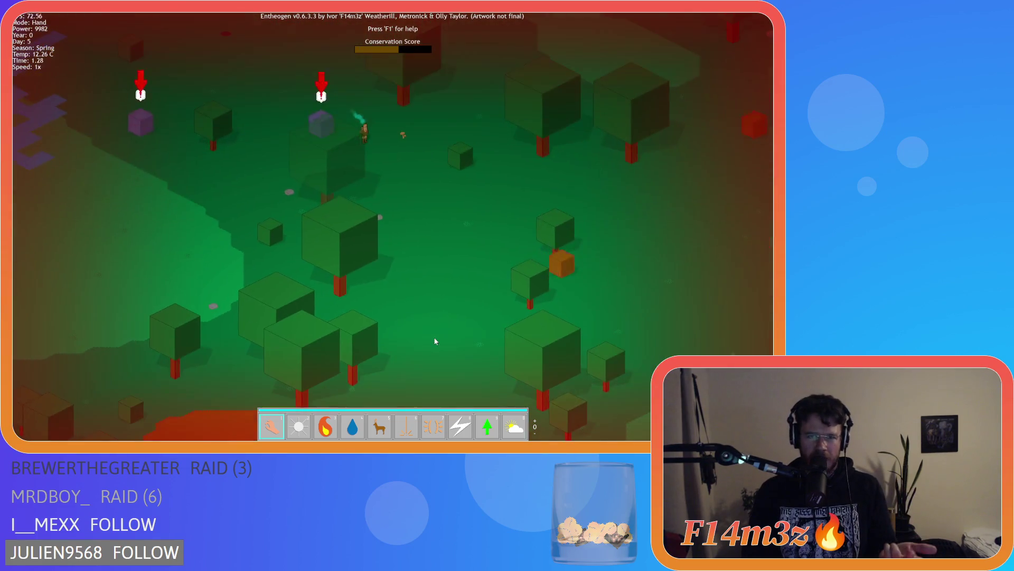
key("Left")
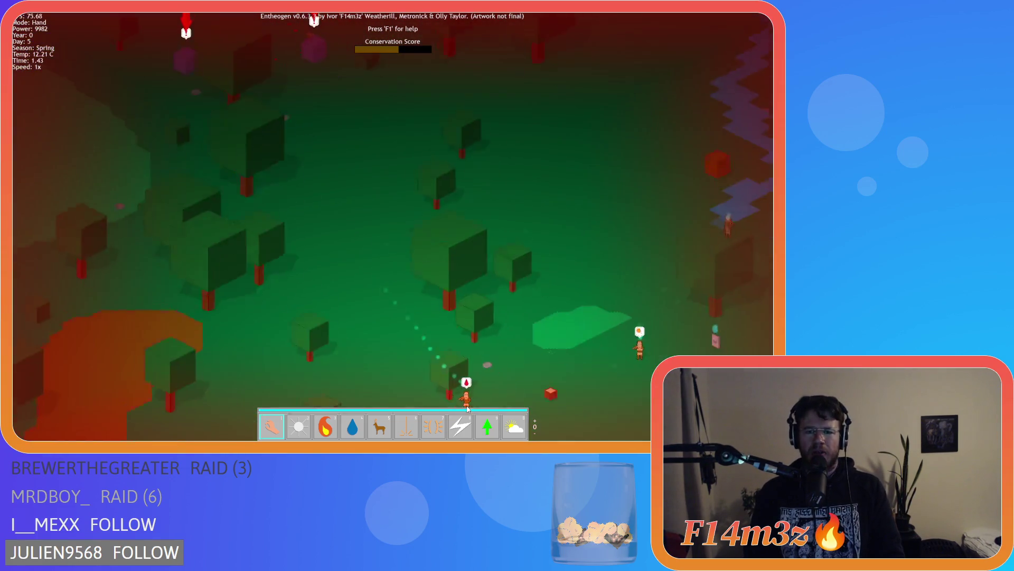
key("Right")
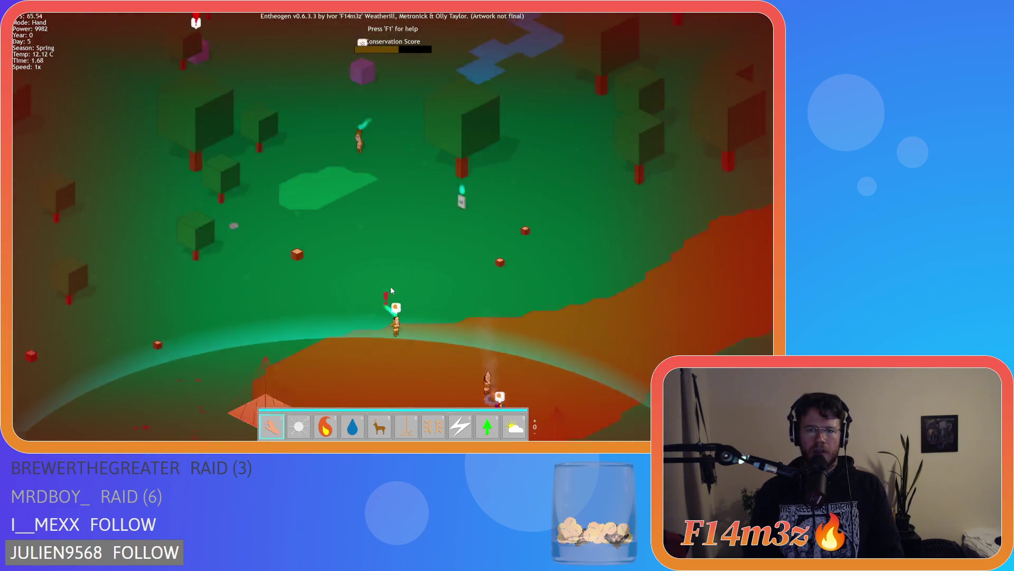
key("Left")
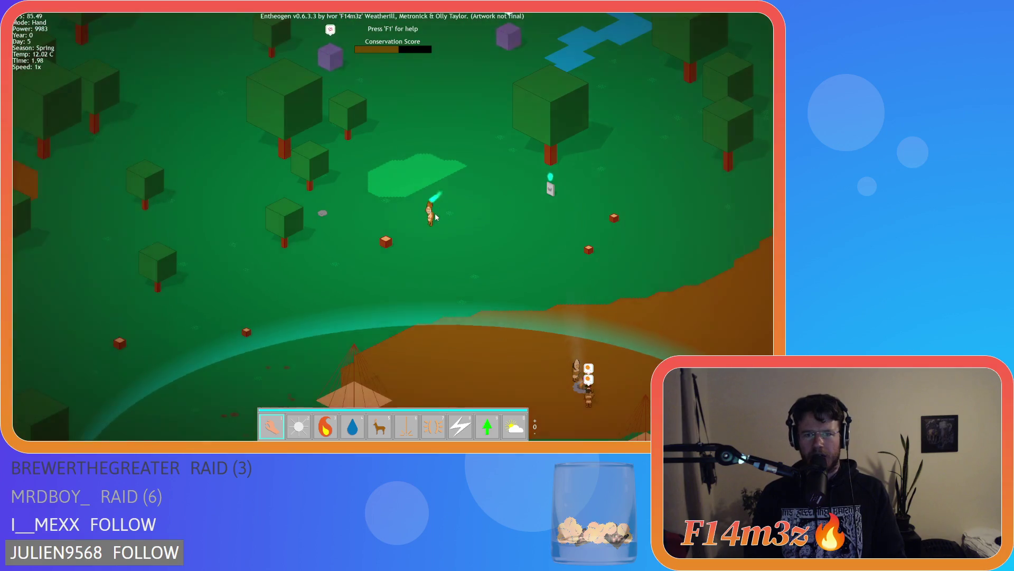
key("Down")
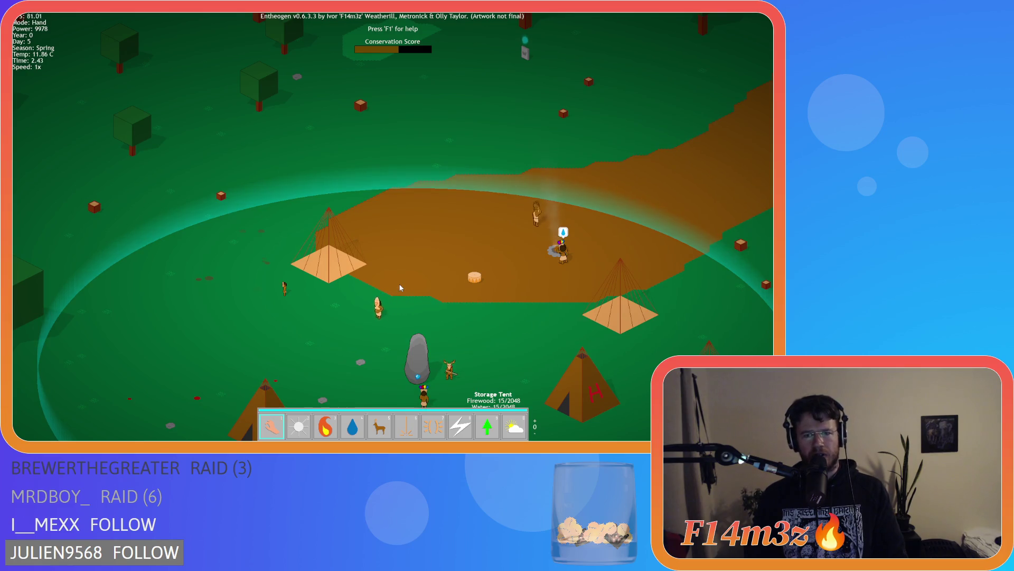
key("Up")
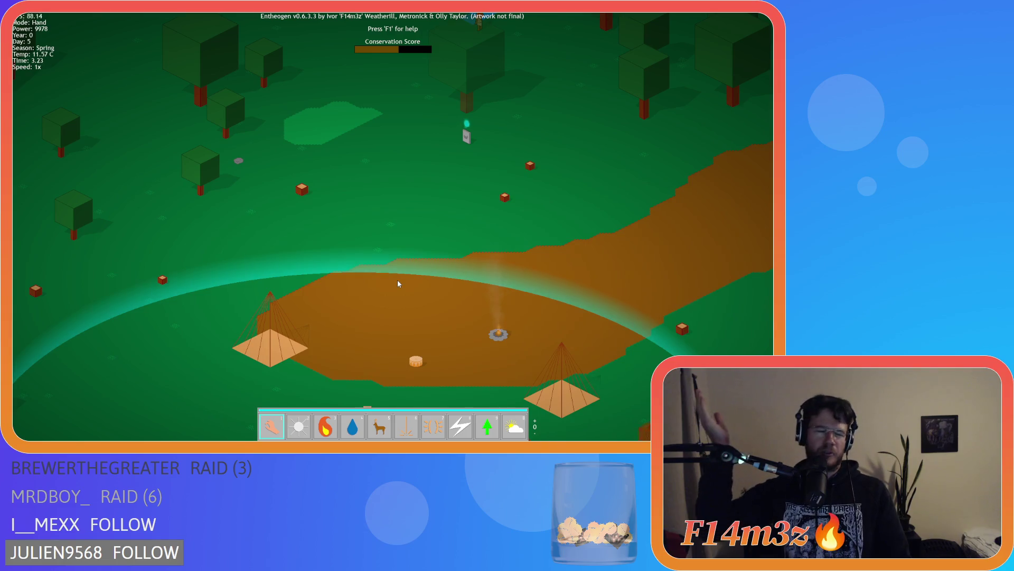
key("s")
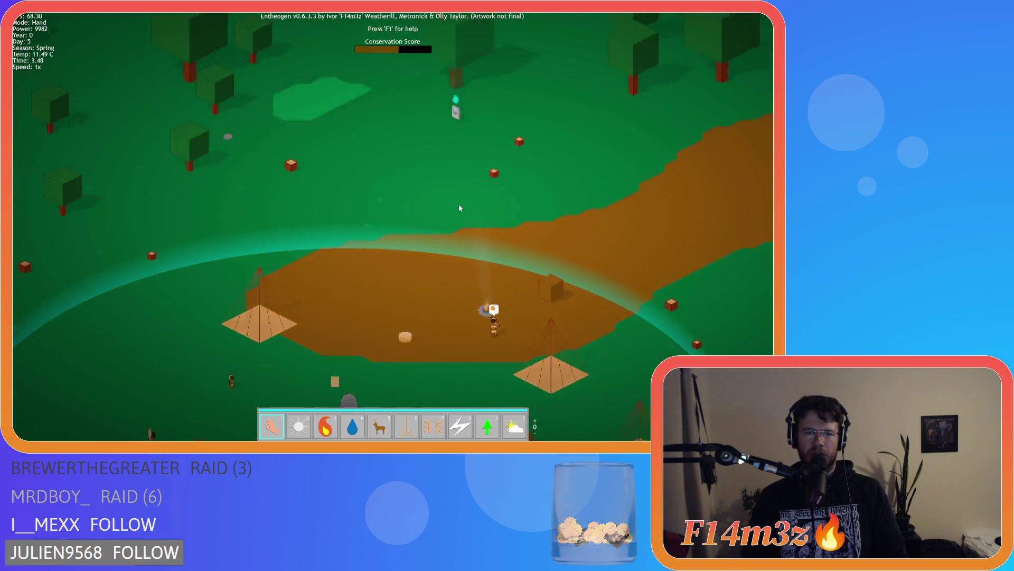
key("w")
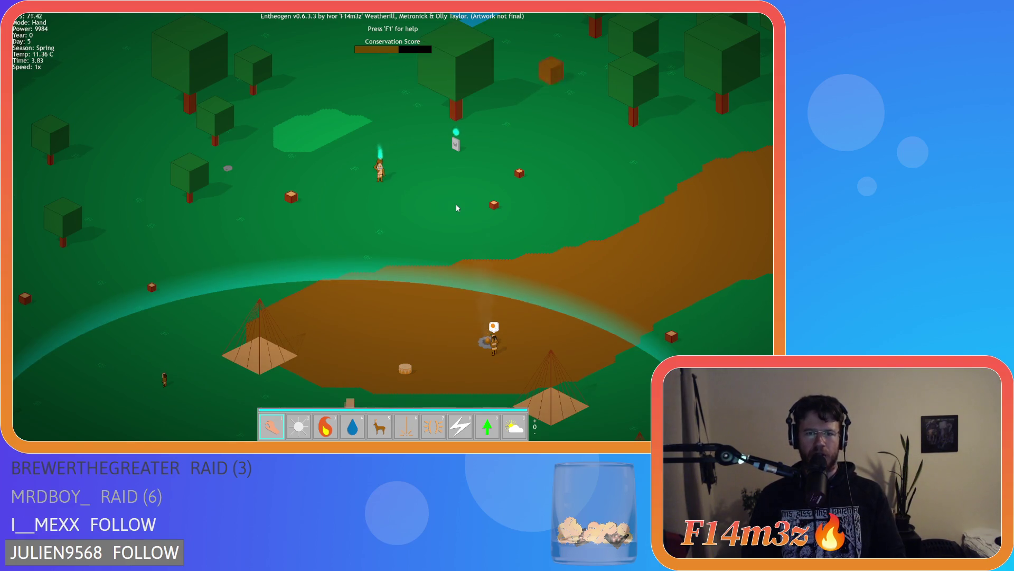
key("s")
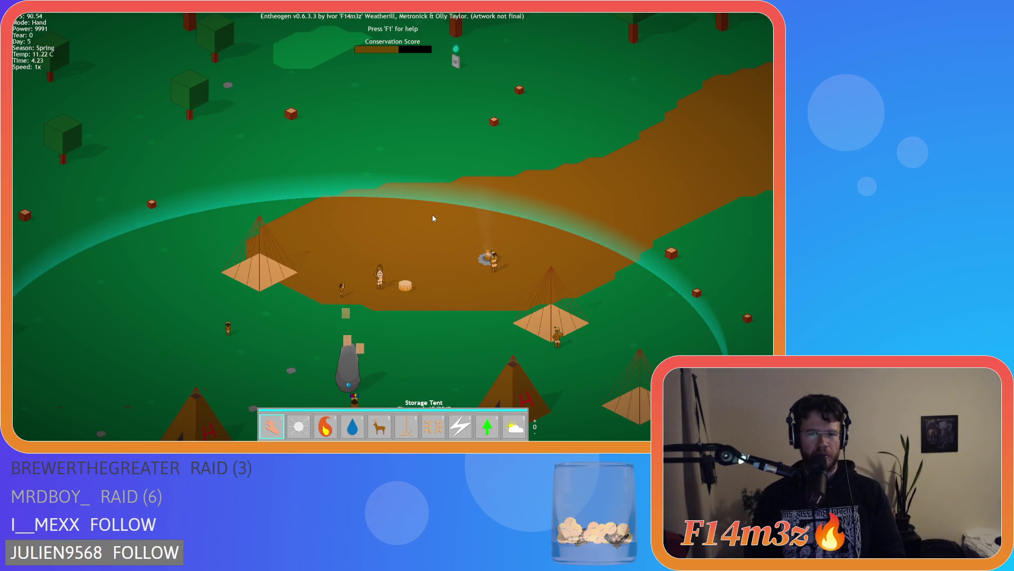
key("w")
key("a")
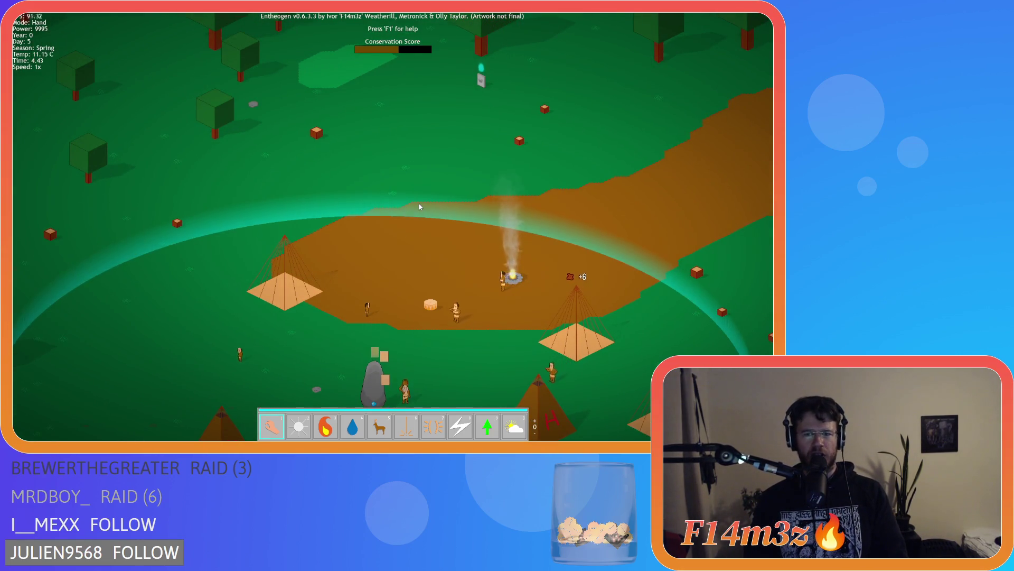
key("s")
key("a")
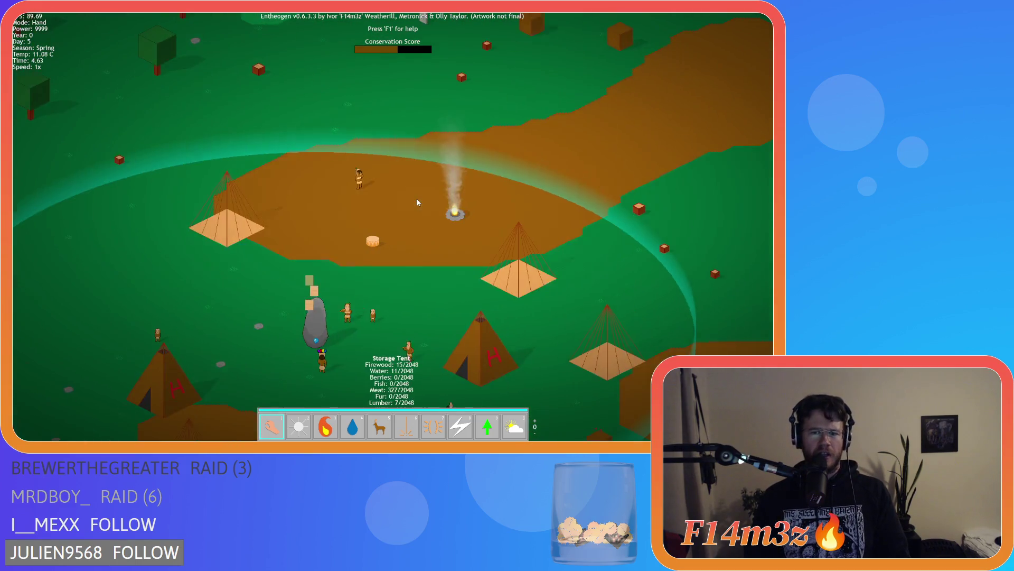
key("s")
key("a")
key("d")
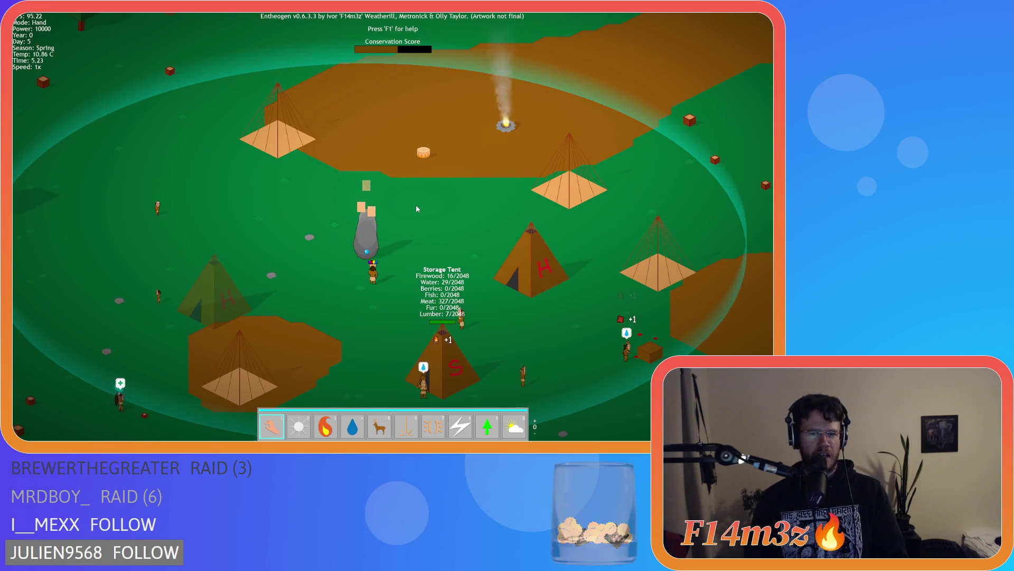
key("a")
key("s")
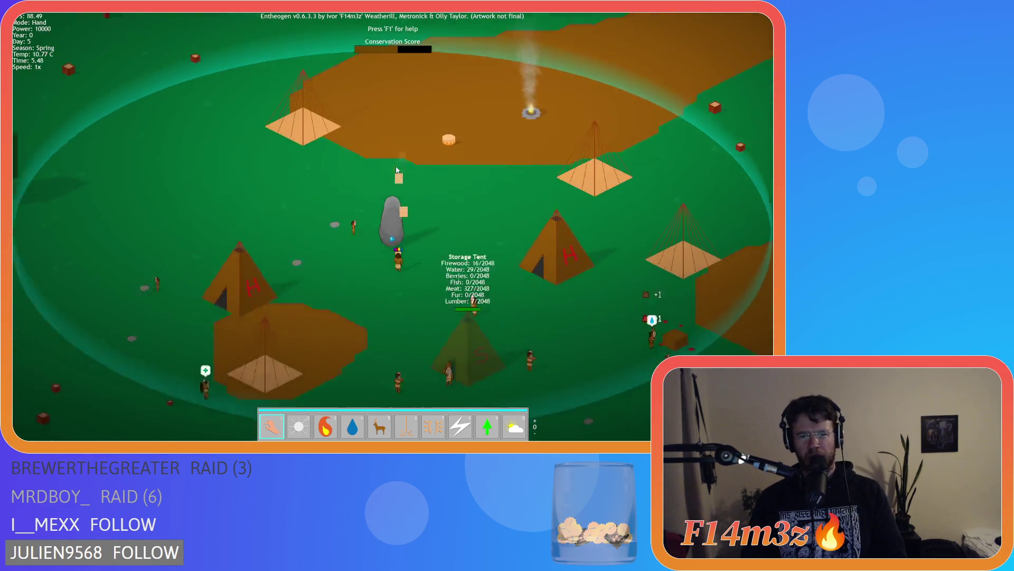
key("d")
key("s")
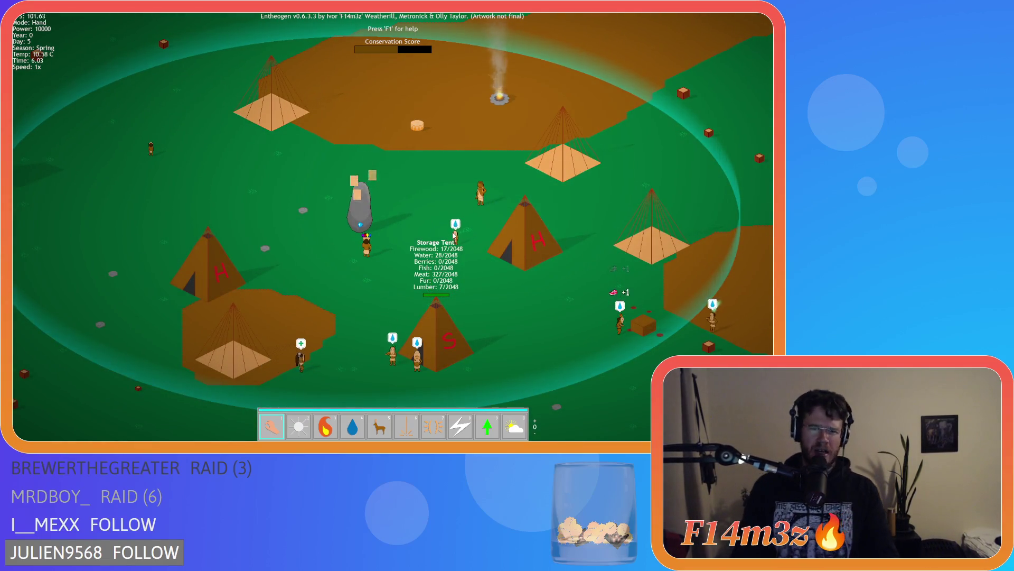
key("2")
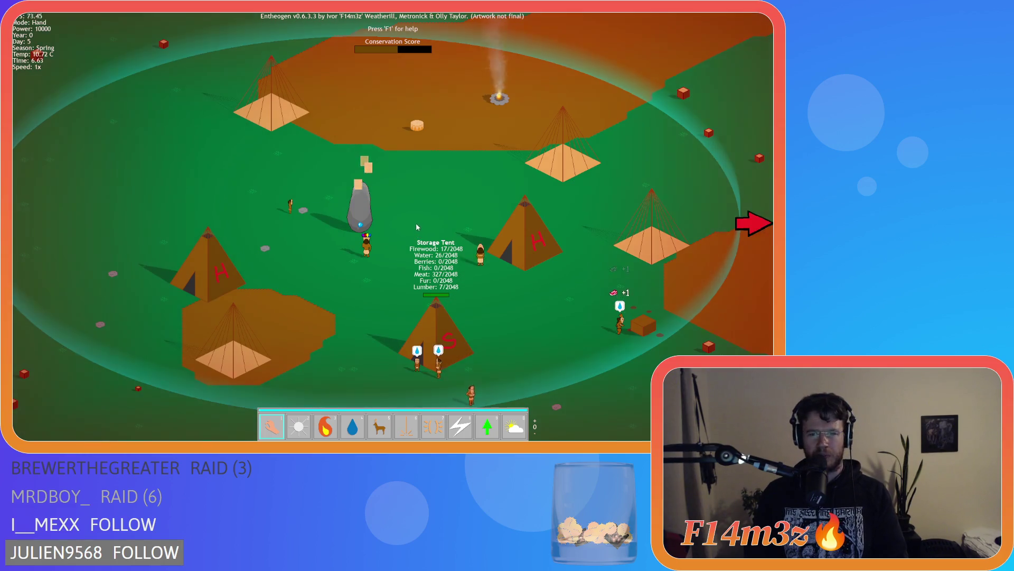
key("d")
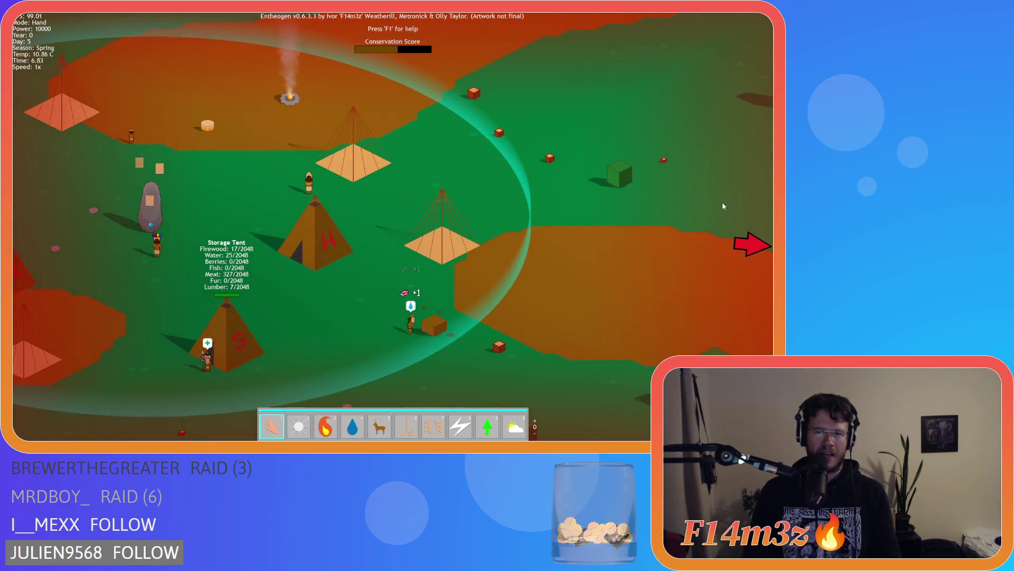
key("d")
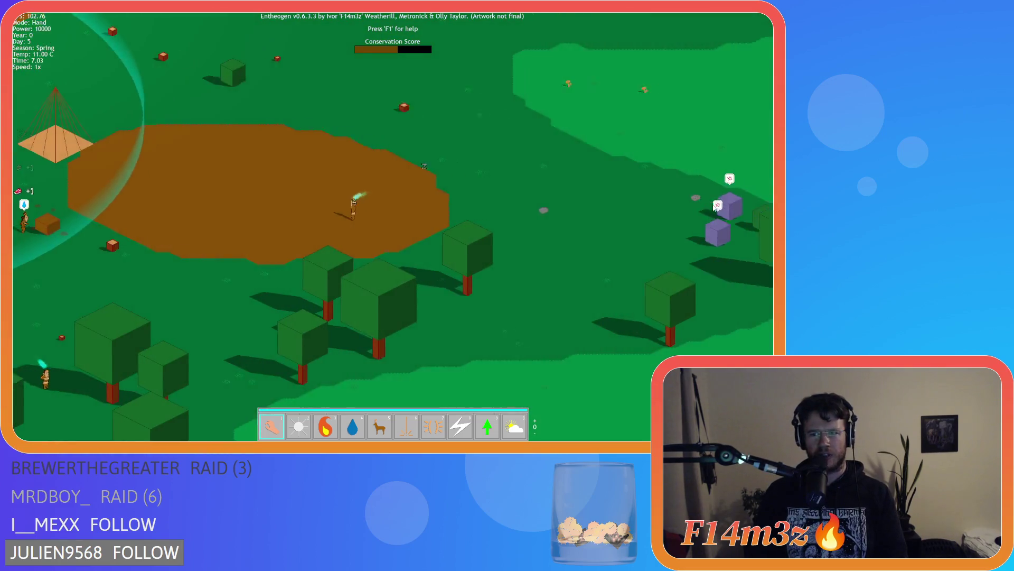
key("a")
key("a")
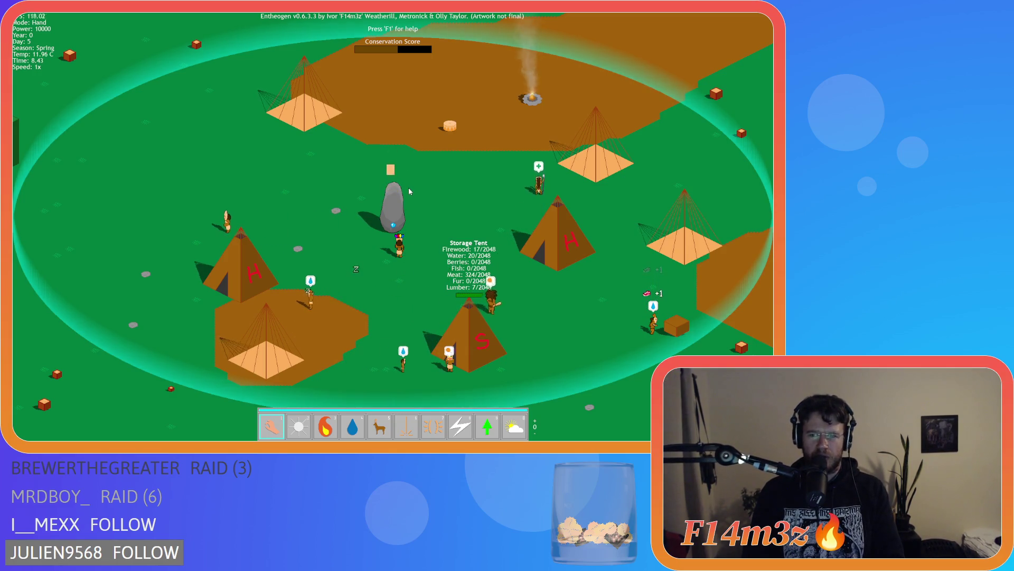
key("d")
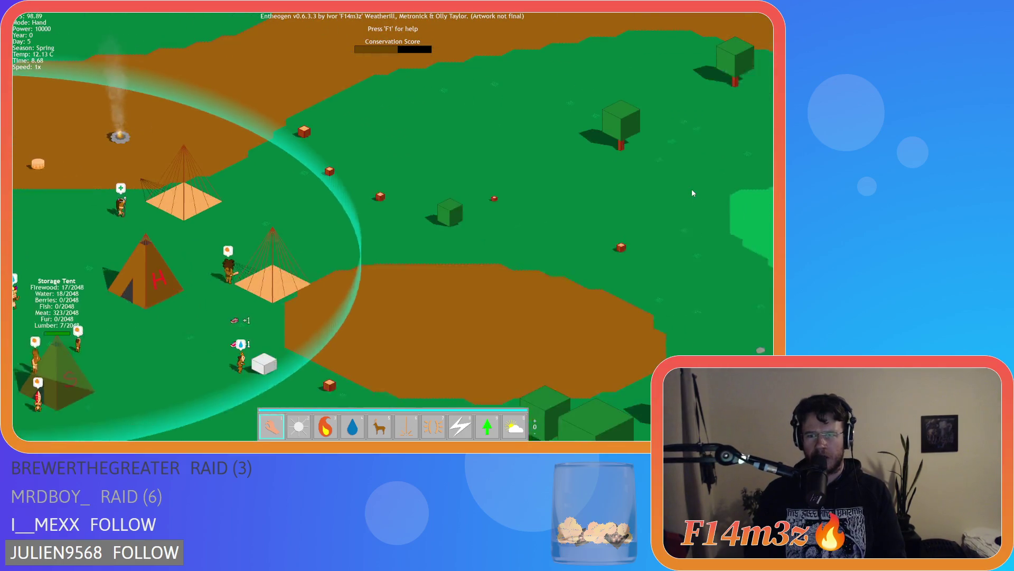
key("d")
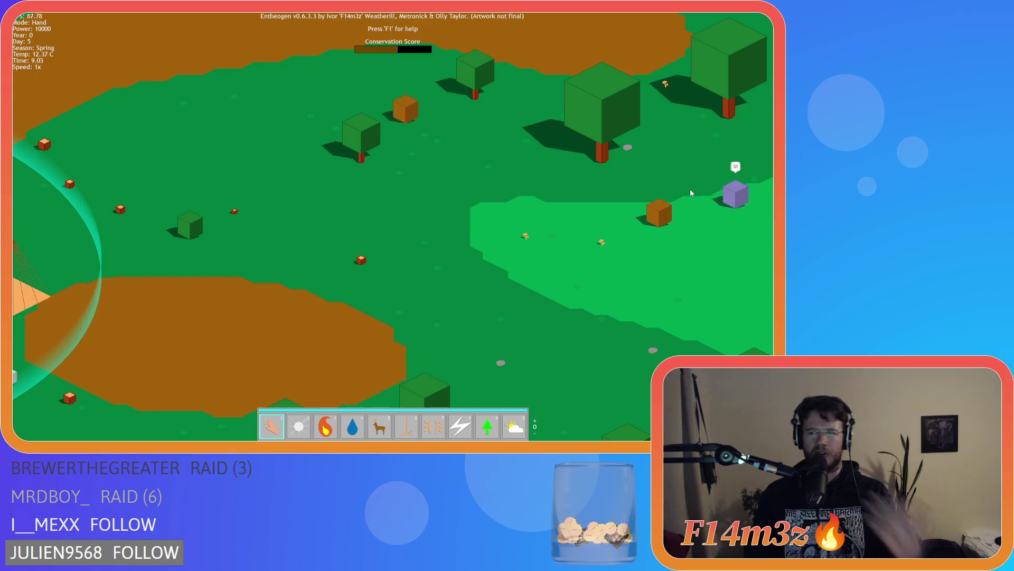
key("a")
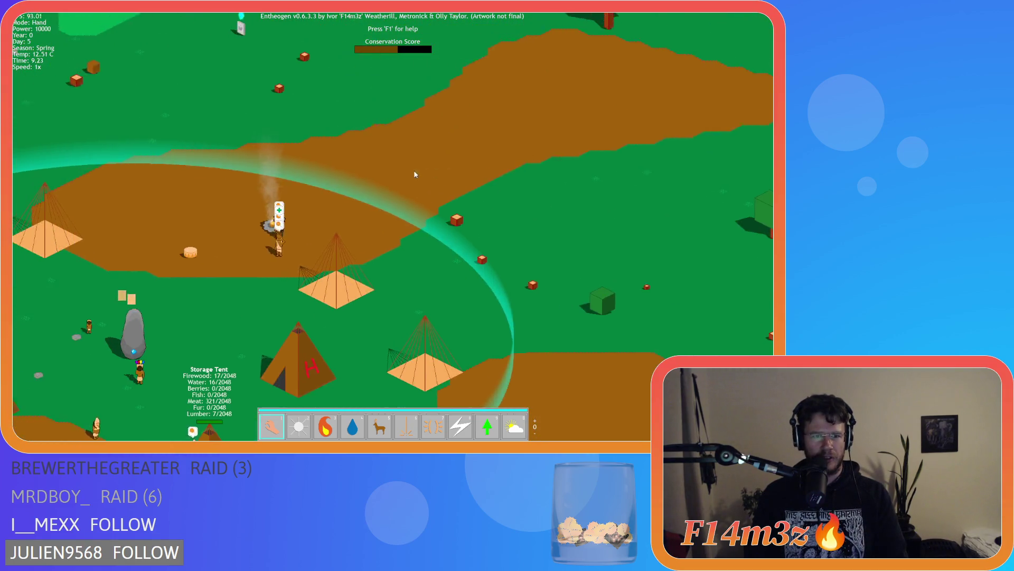
key("s")
key("d")
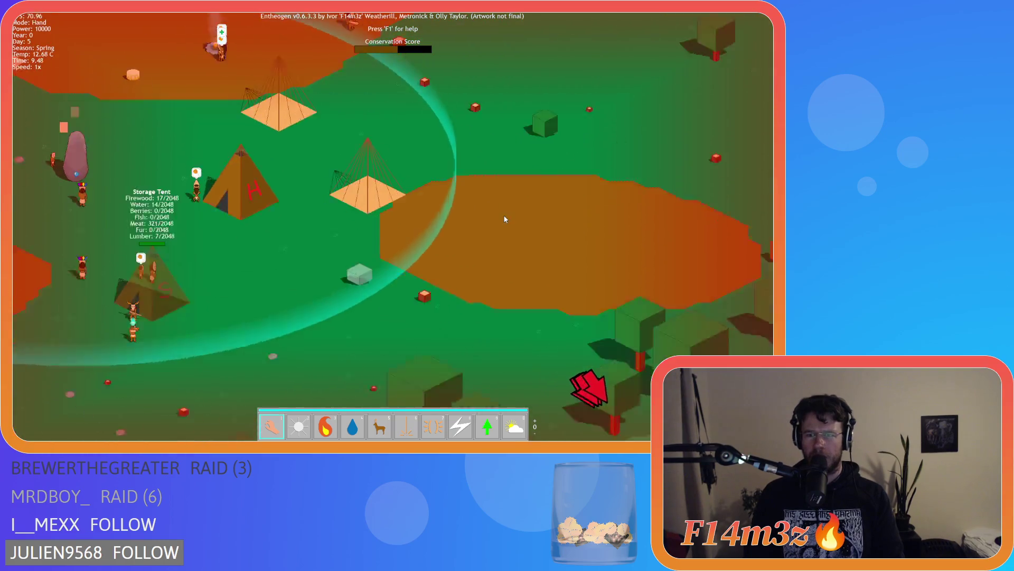
key("s")
key("d")
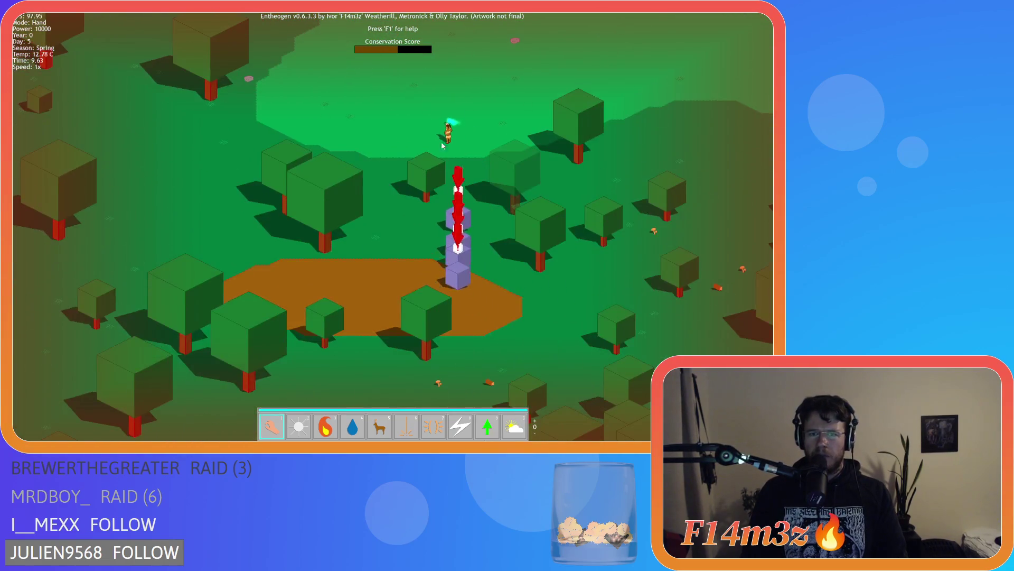
key("w")
key("a")
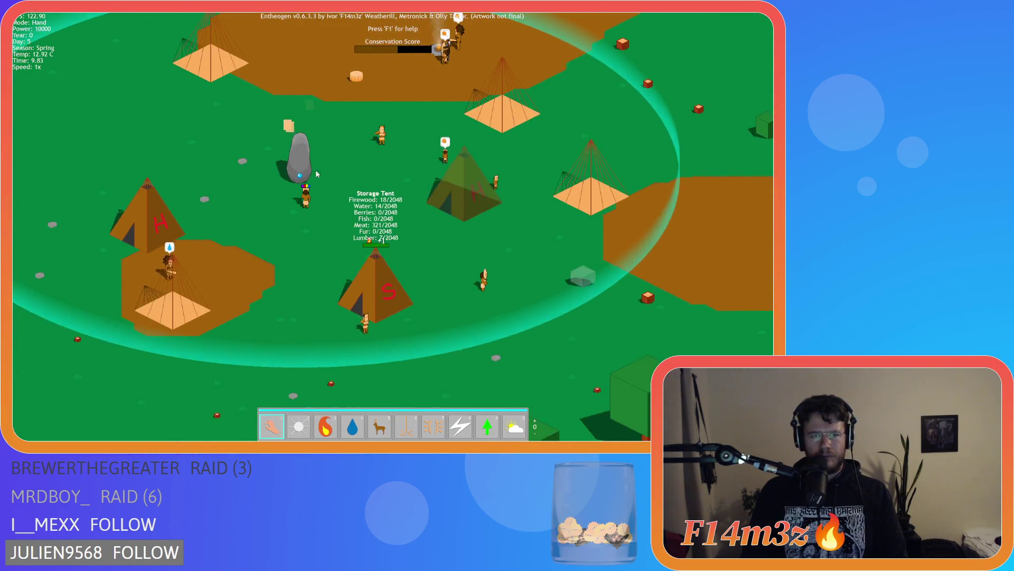
key("s")
key("d")
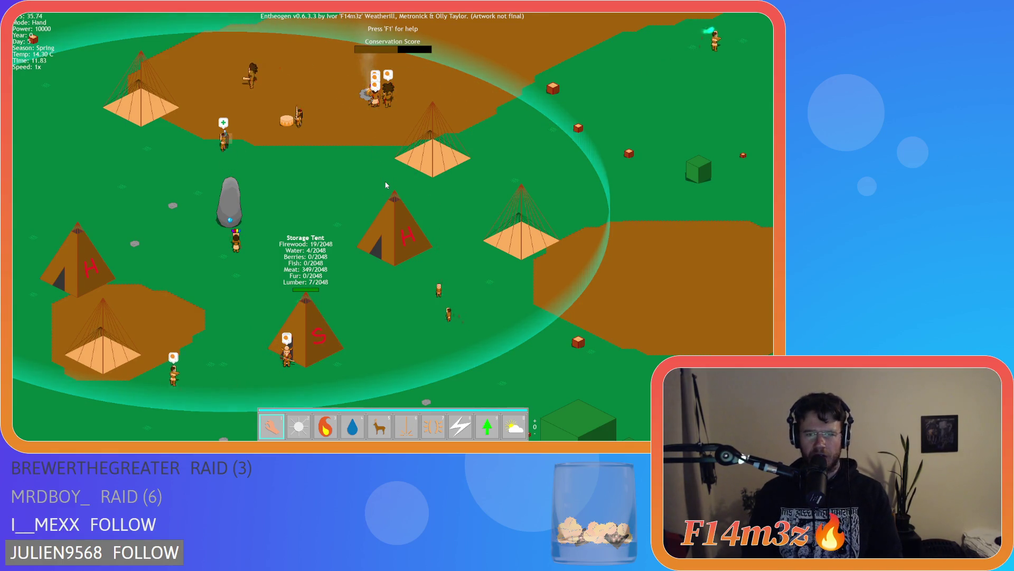
scroll(385, 185, "down", 5)
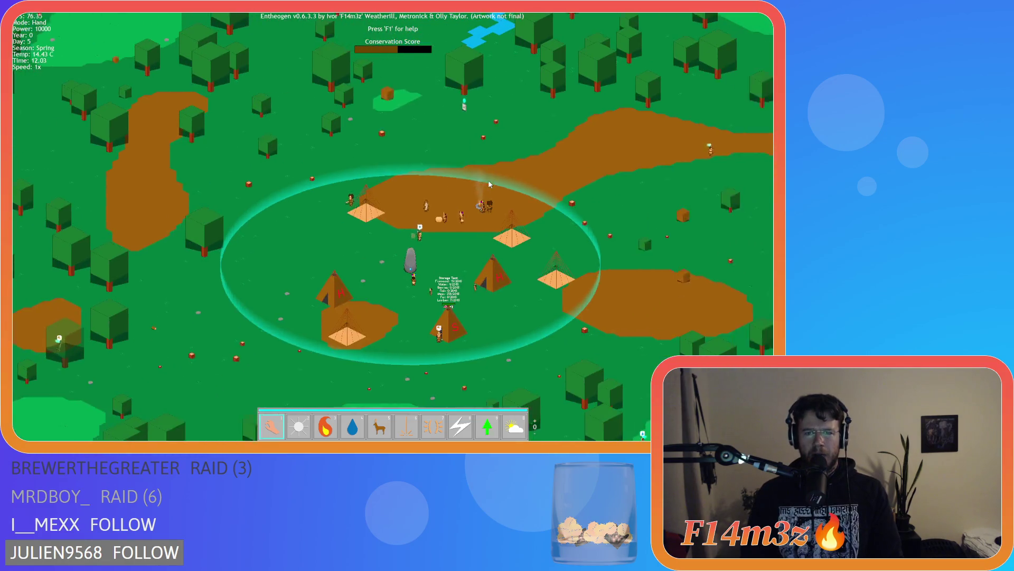
scroll(490, 184, "down", 2)
scroll(399, 231, "up", 4)
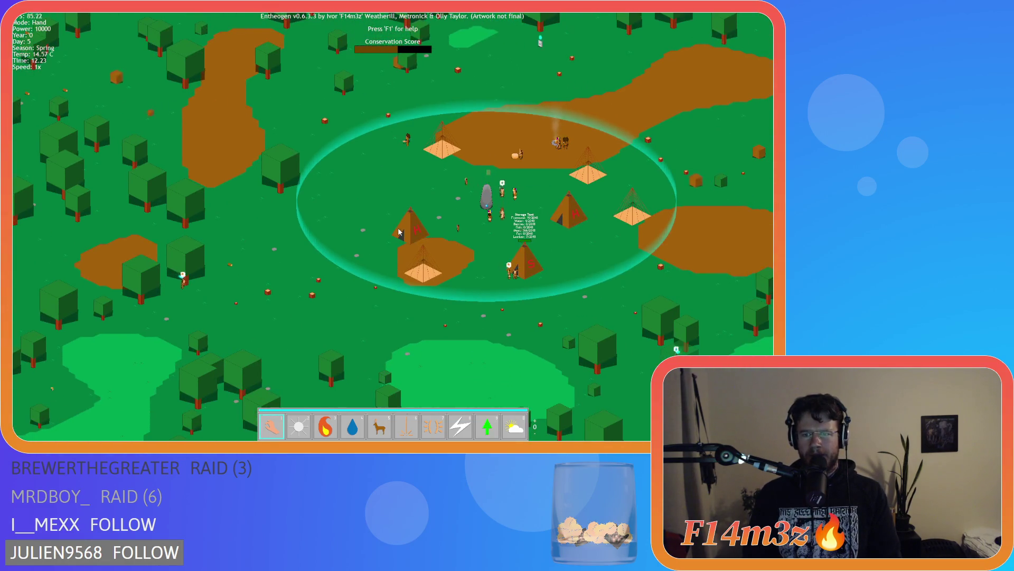
key("d")
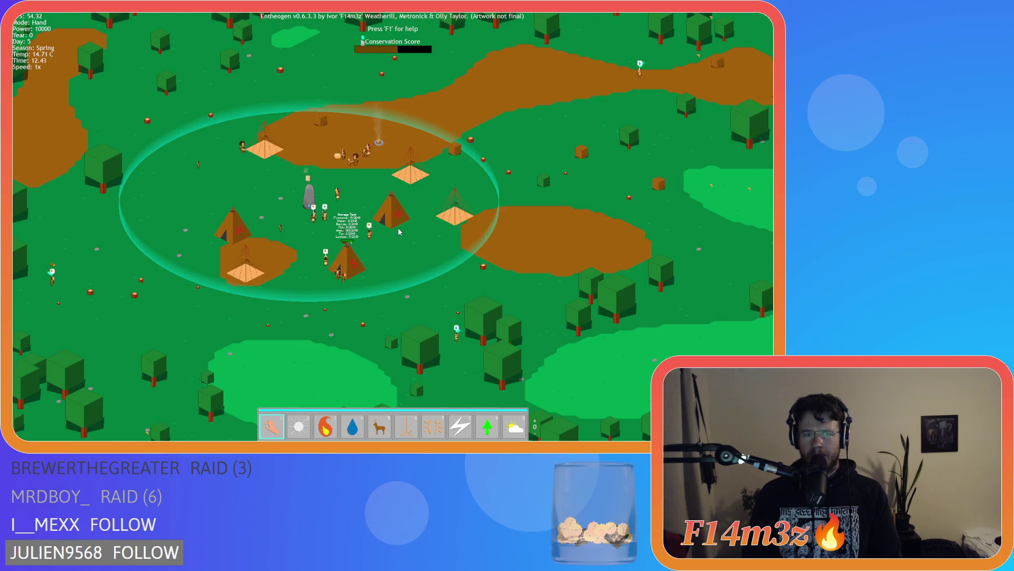
scroll(400, 232, "down", 4)
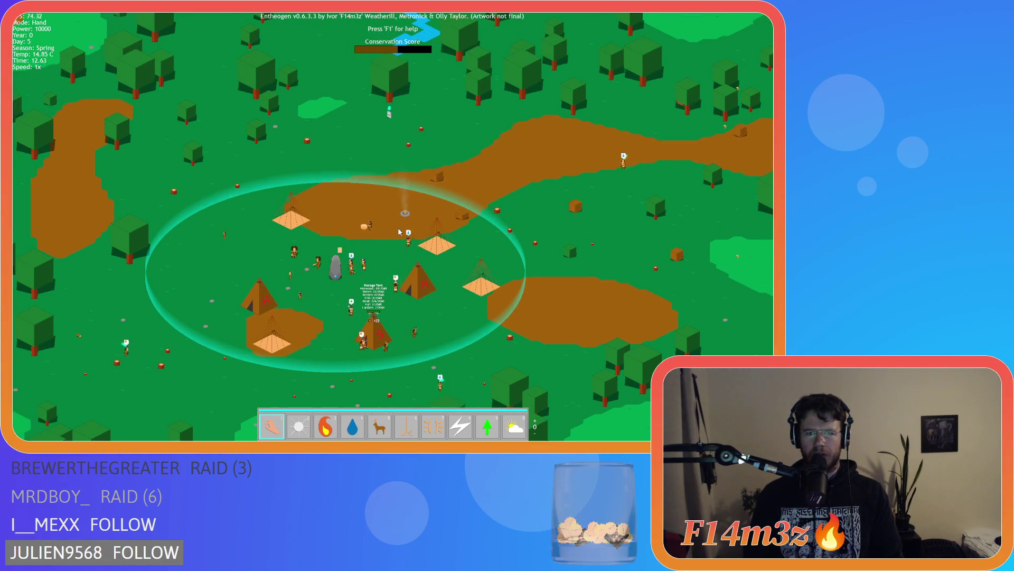
scroll(399, 231, "up", 5)
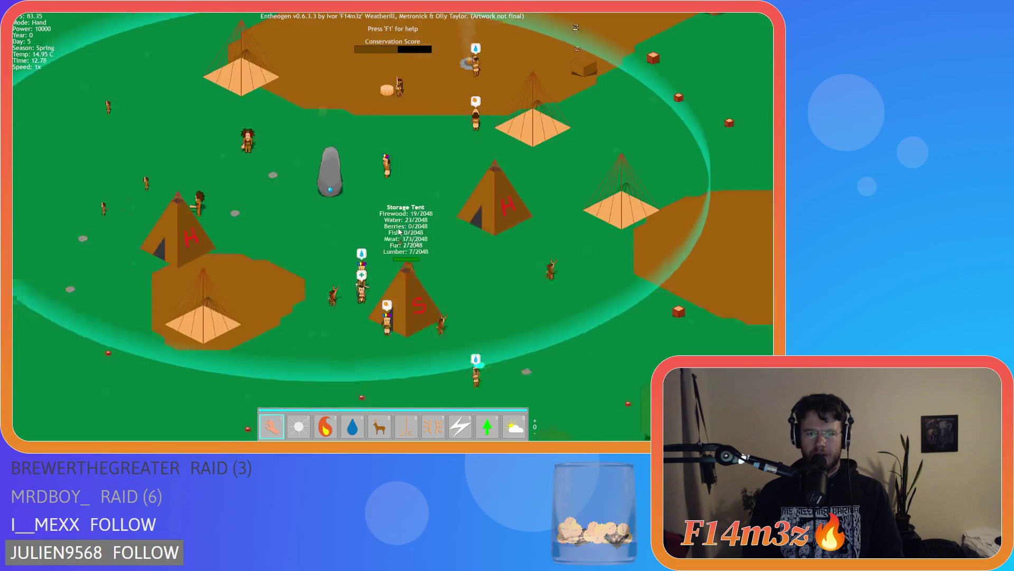
key("a")
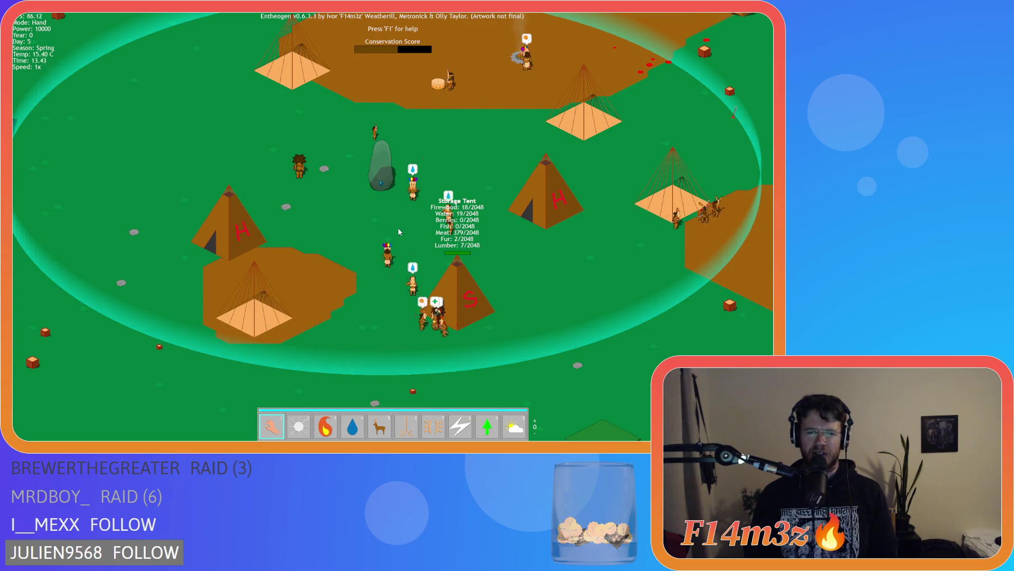
key("w")
key("d")
key("w")
key("d")
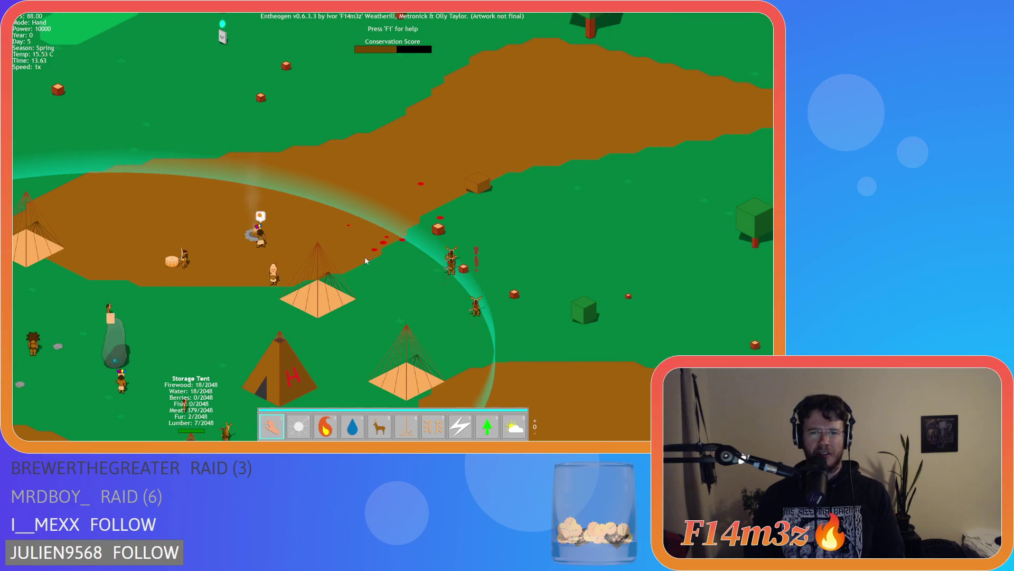
key("w")
key("d")
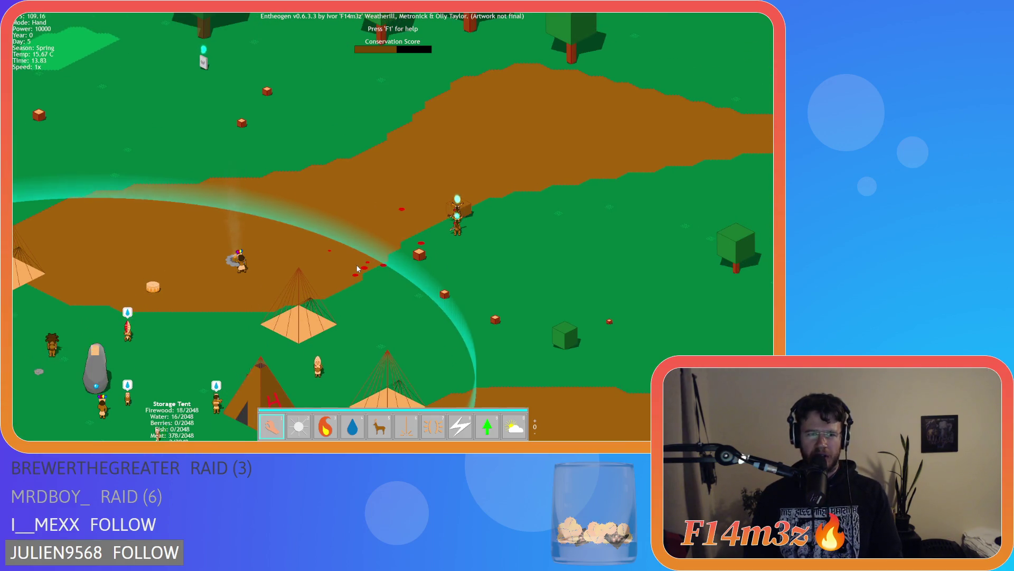
key("w")
key("a")
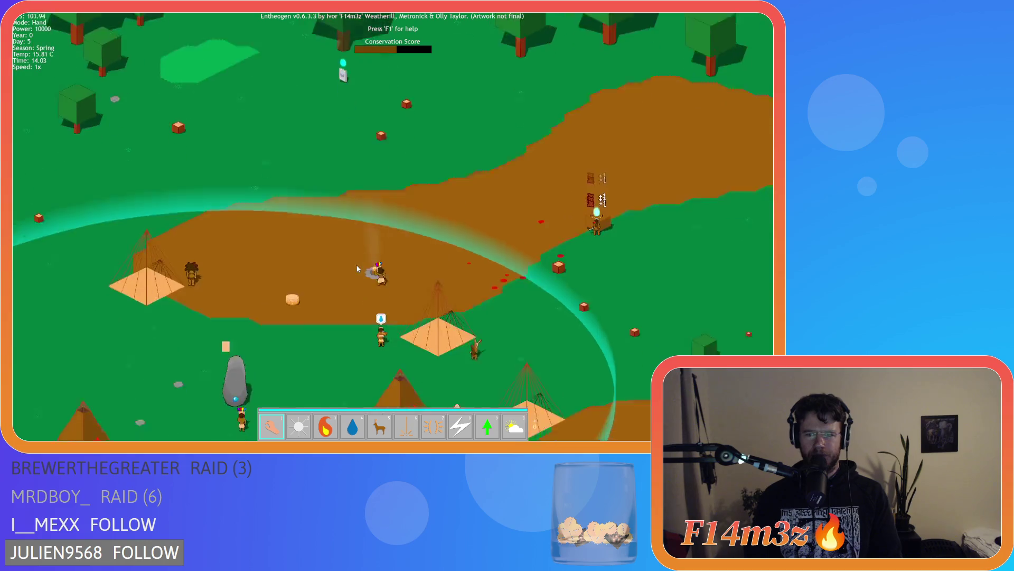
key("s")
key("a")
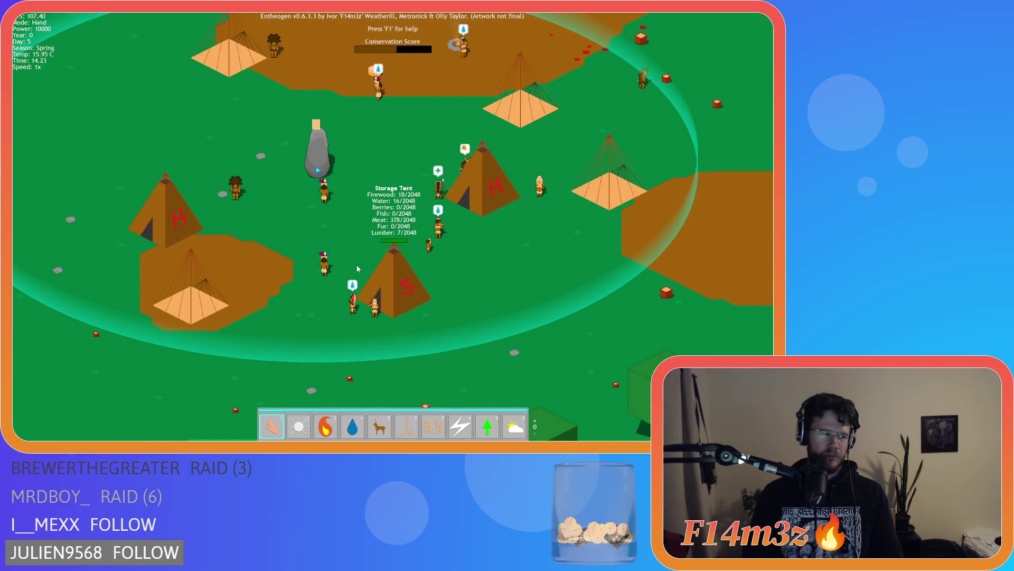
key("w")
key("d")
key("w")
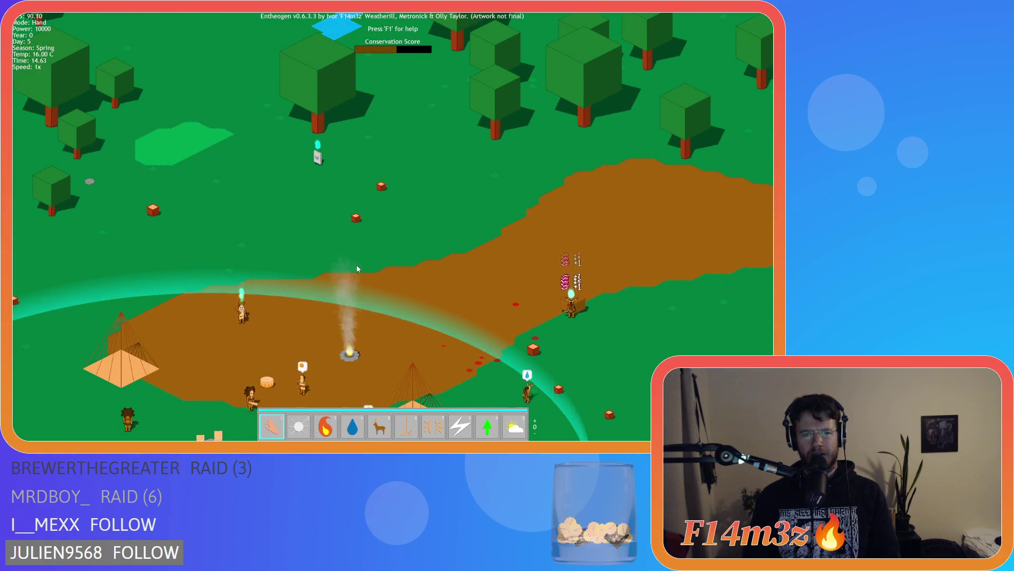
key("s")
key("a")
key("s")
key("d")
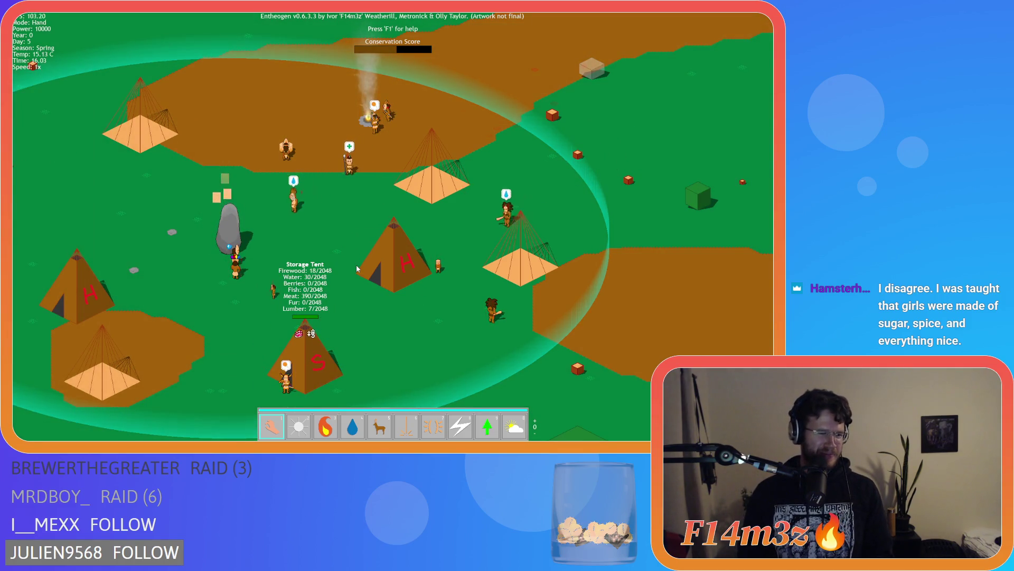
key("w")
key("a")
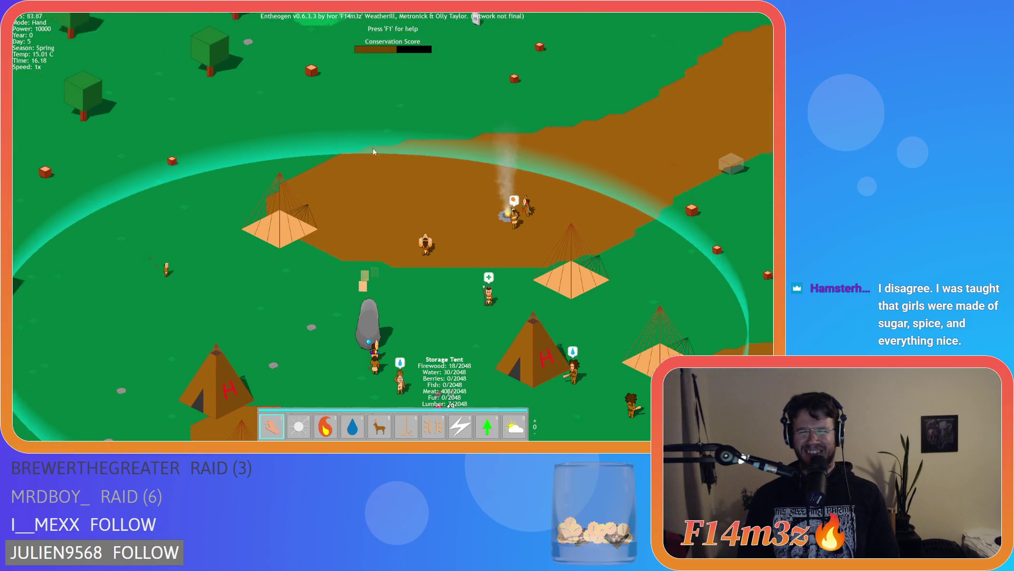
key("s")
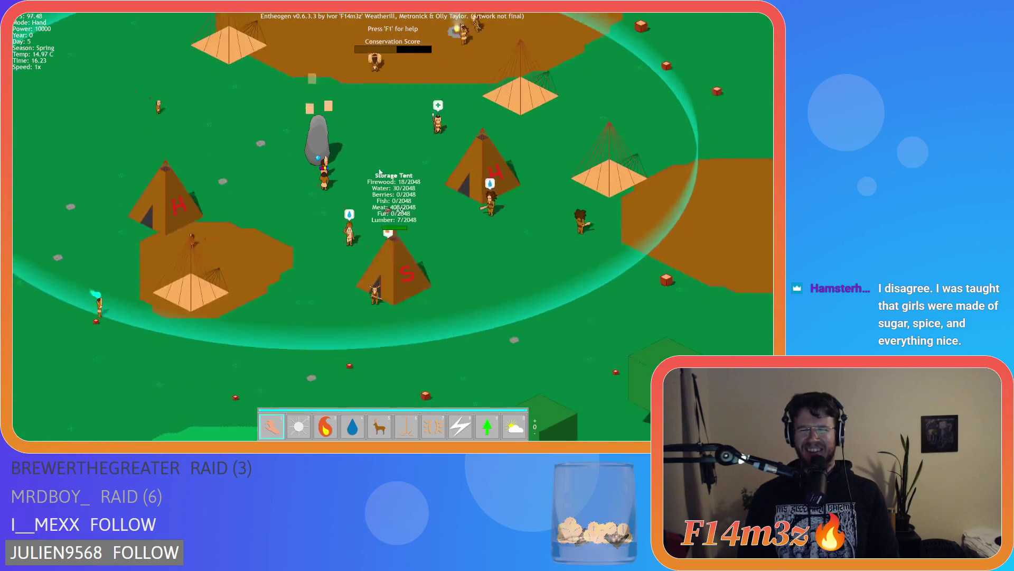
key("a")
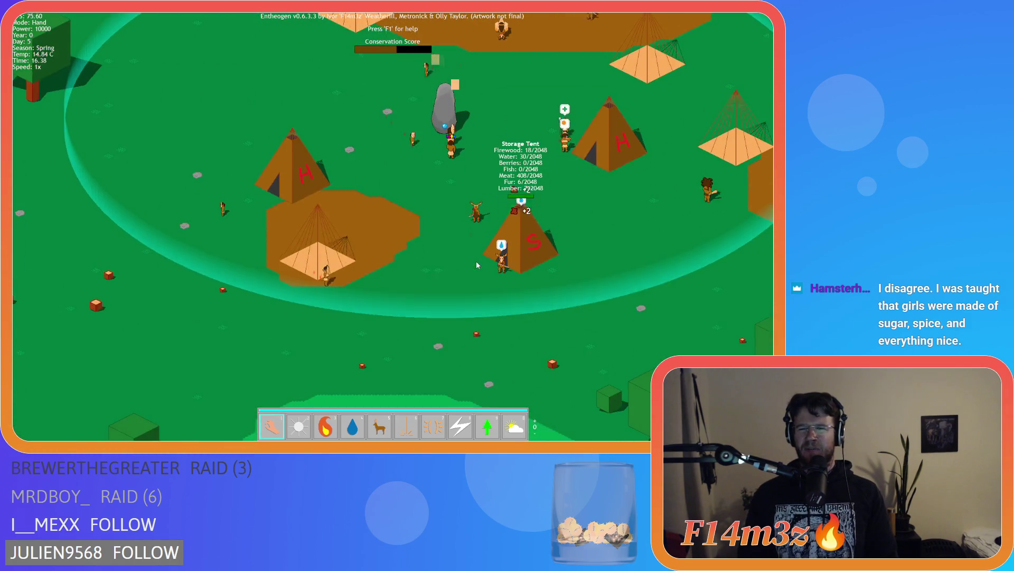
key("d")
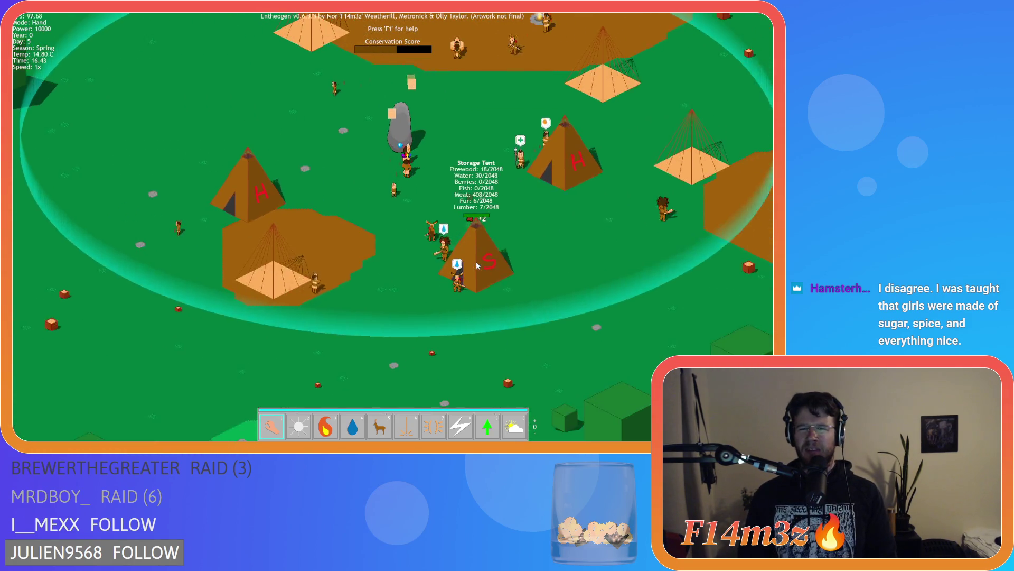
key("w")
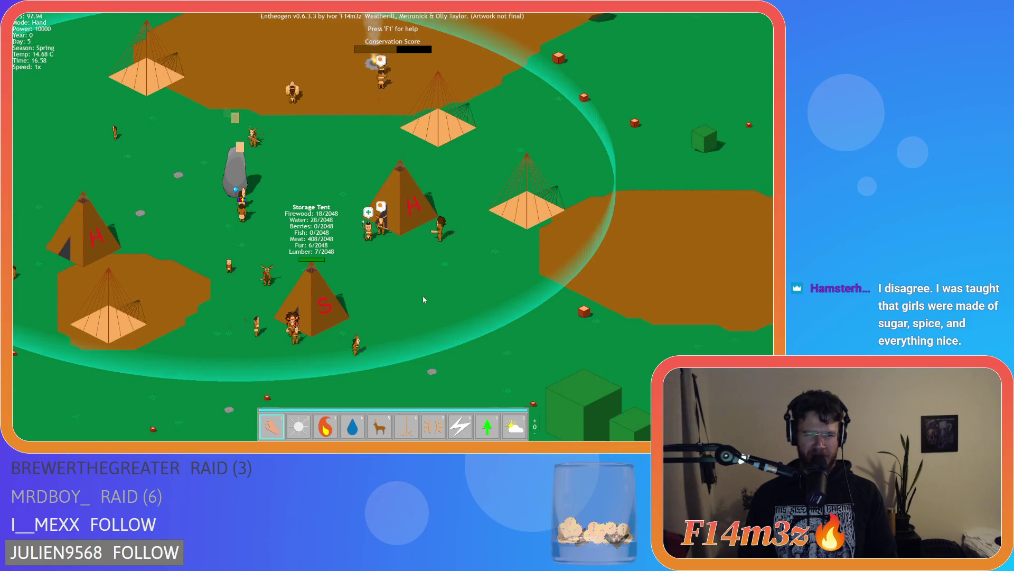
key("a")
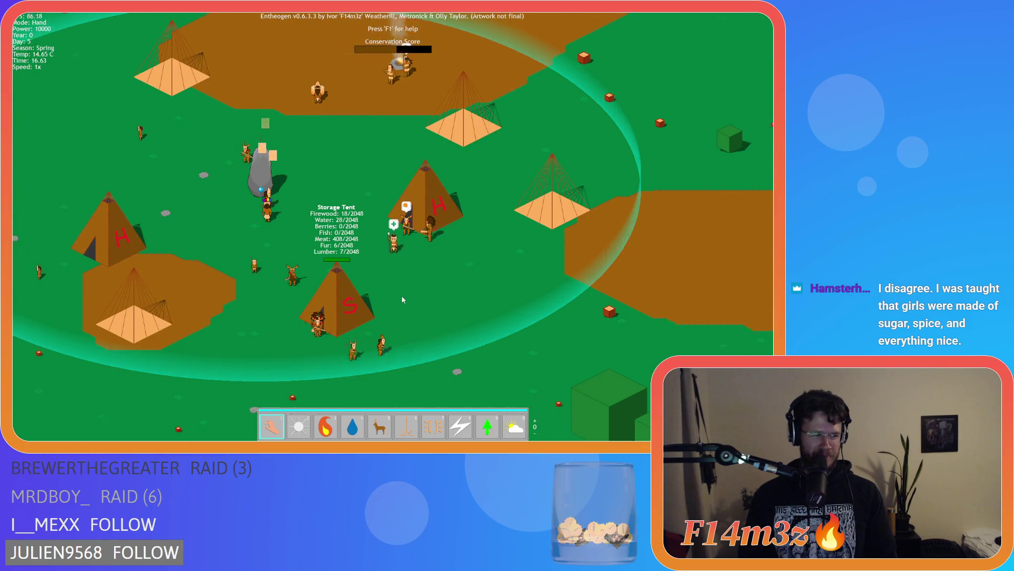
key("w")
key("w")
key("a")
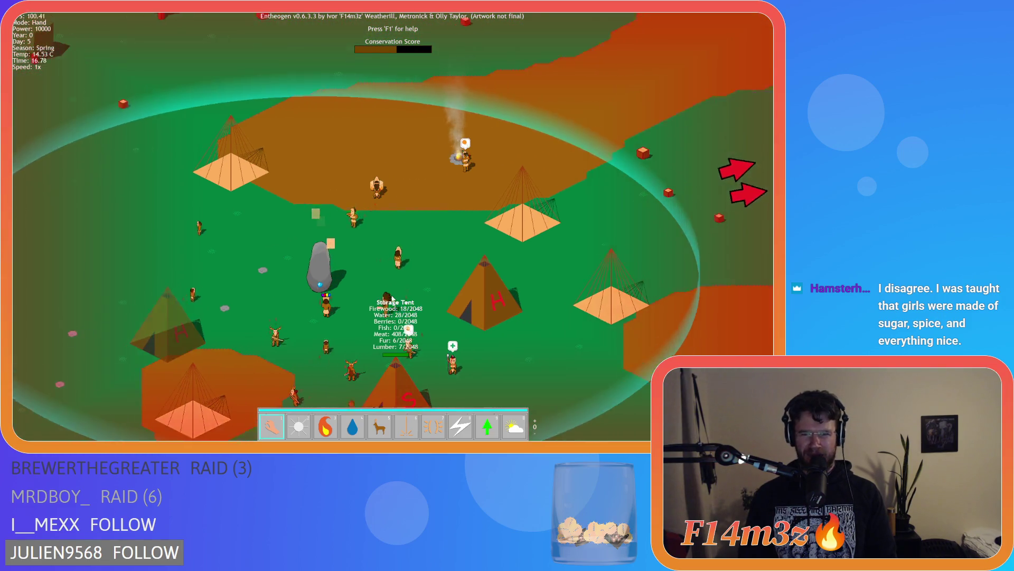
scroll(392, 299, "down", 5)
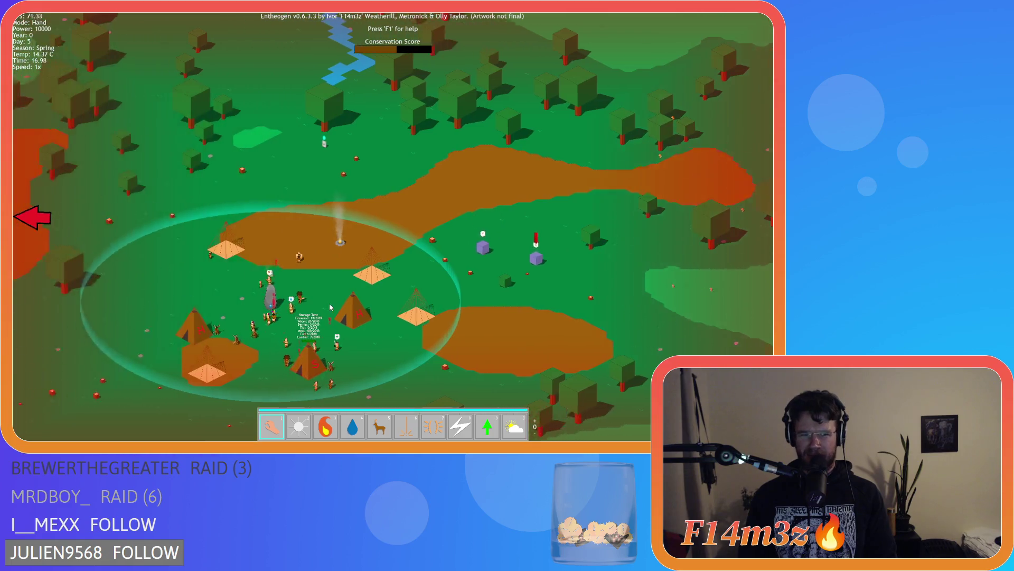
Zoom out and back in while panning past the Storage Tent toward the forest and river
scroll(329, 306, "down", 3)
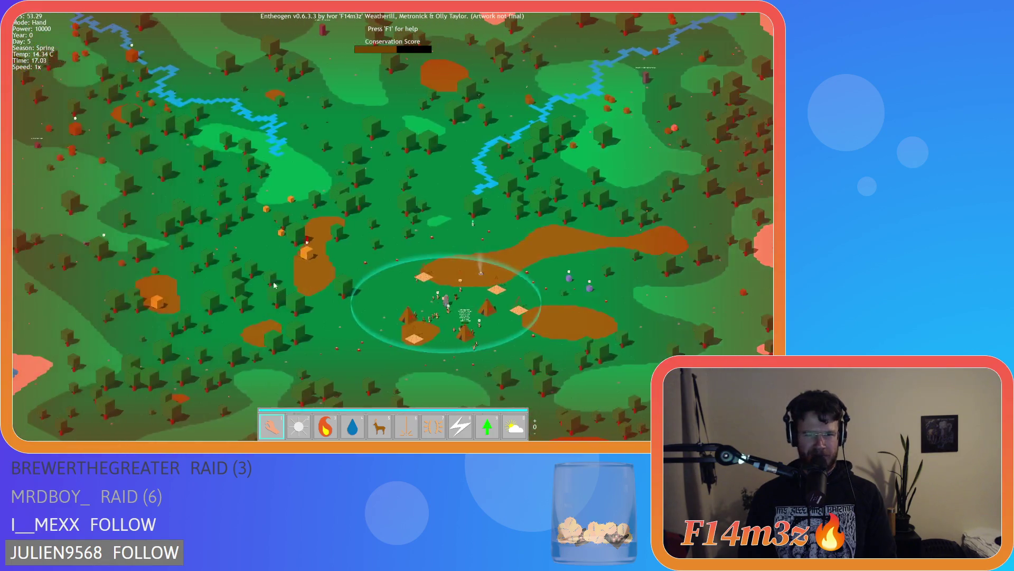
scroll(315, 274, "up", 8)
key("d")
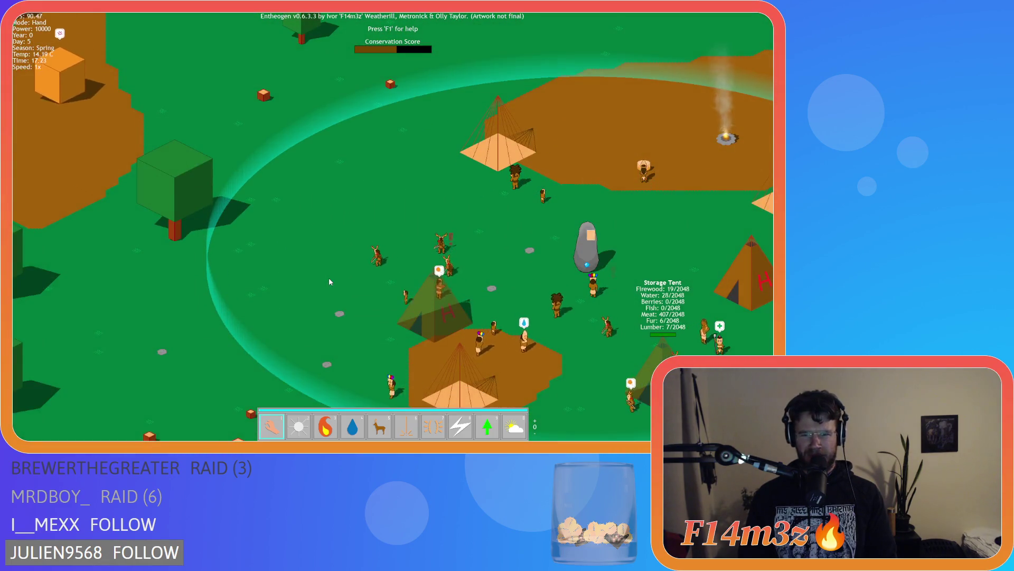
key("s")
key("d")
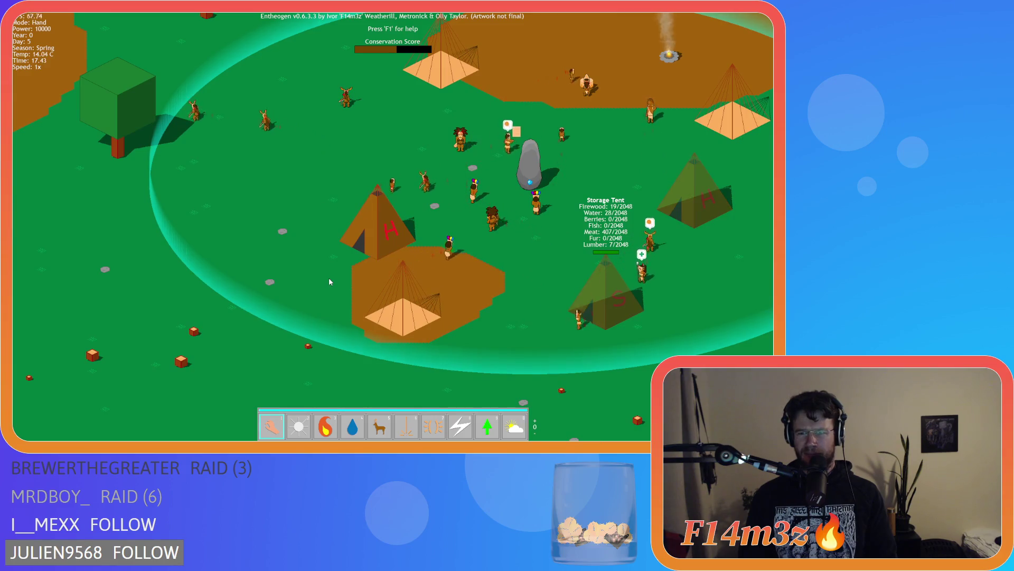
key("w")
key("a")
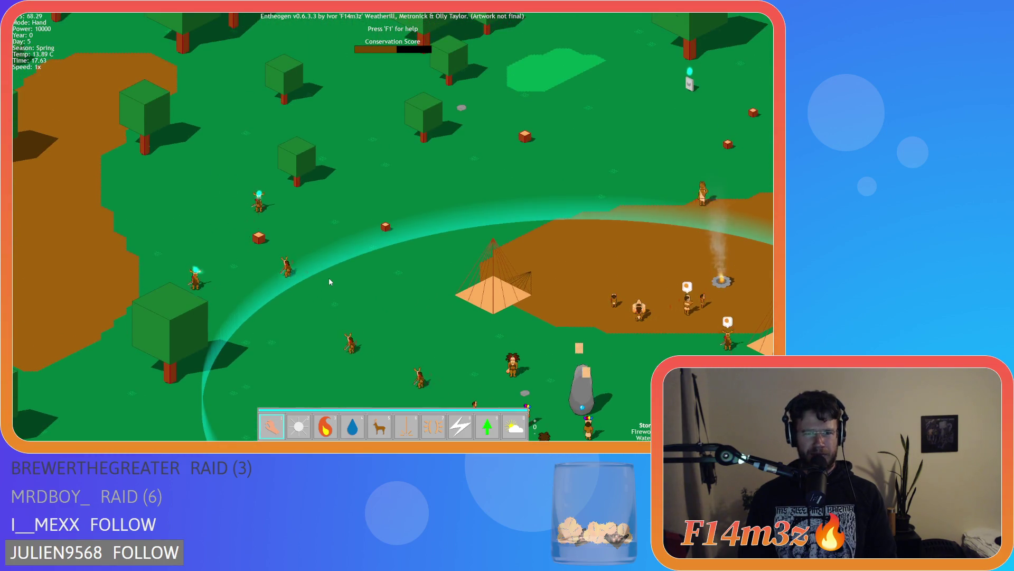
key("w")
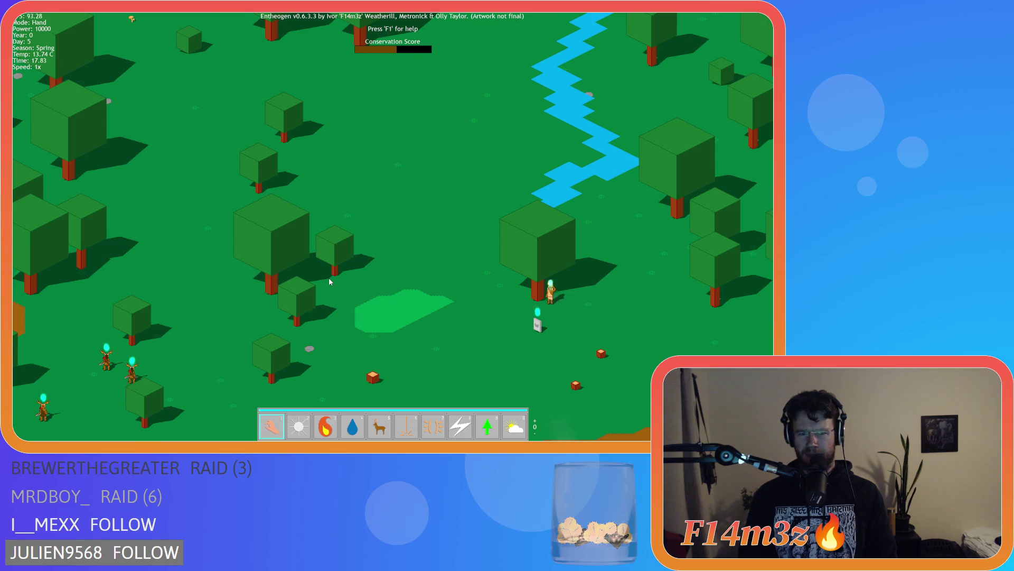
scroll(330, 281, "down", 5)
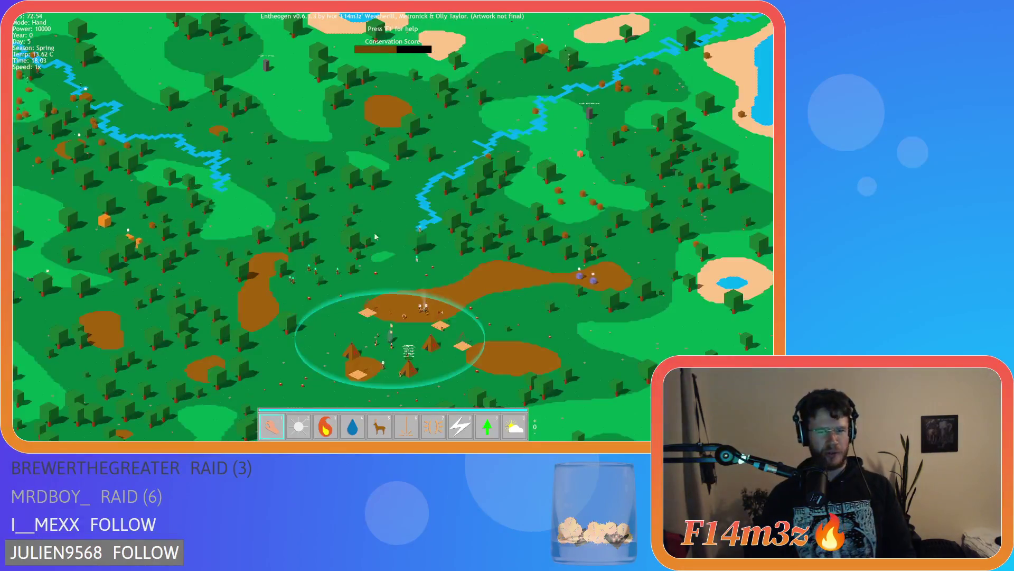
scroll(375, 236, "up", 5)
scroll(365, 248, "down", 2)
scroll(359, 257, "up", 2)
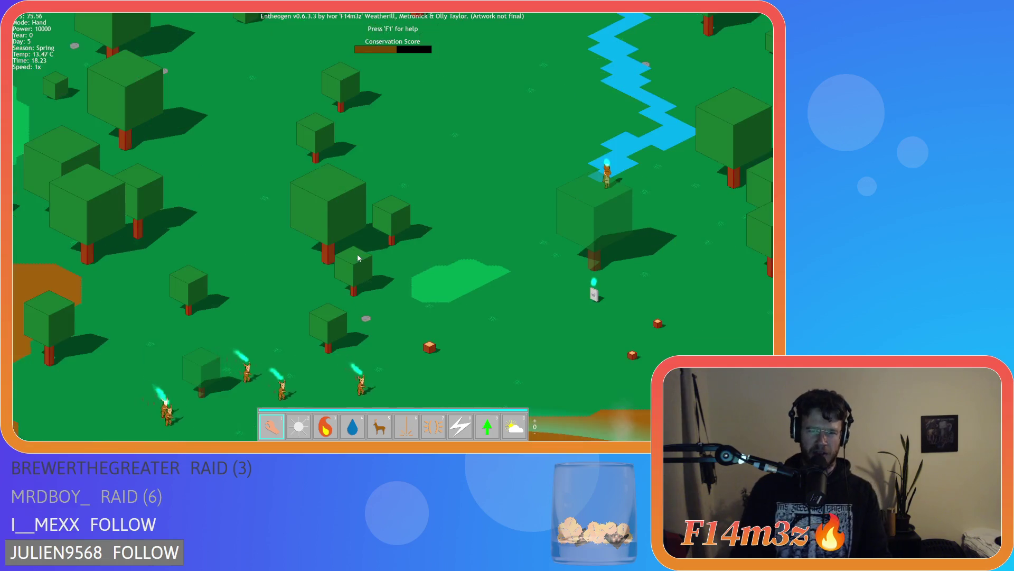
Pan between the Storage Tent, the south-east forest and the pond, recentring on the village
key("s")
key("d")
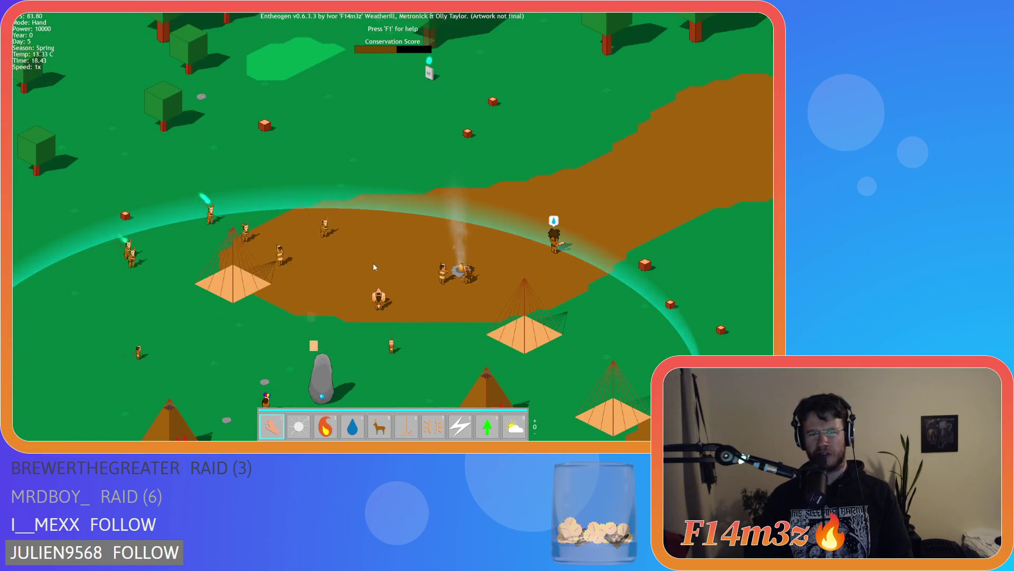
key("s")
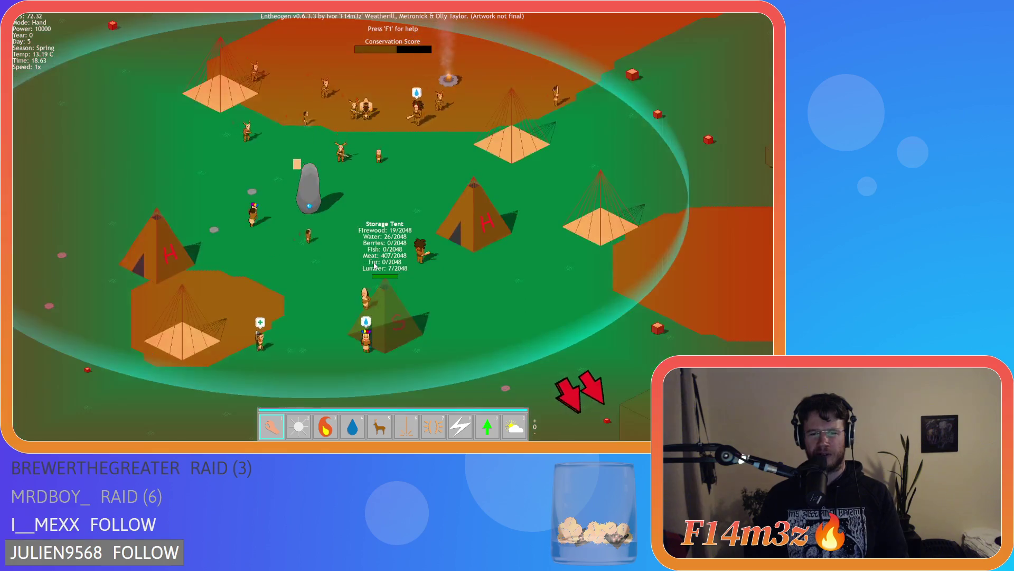
key("s")
key("d")
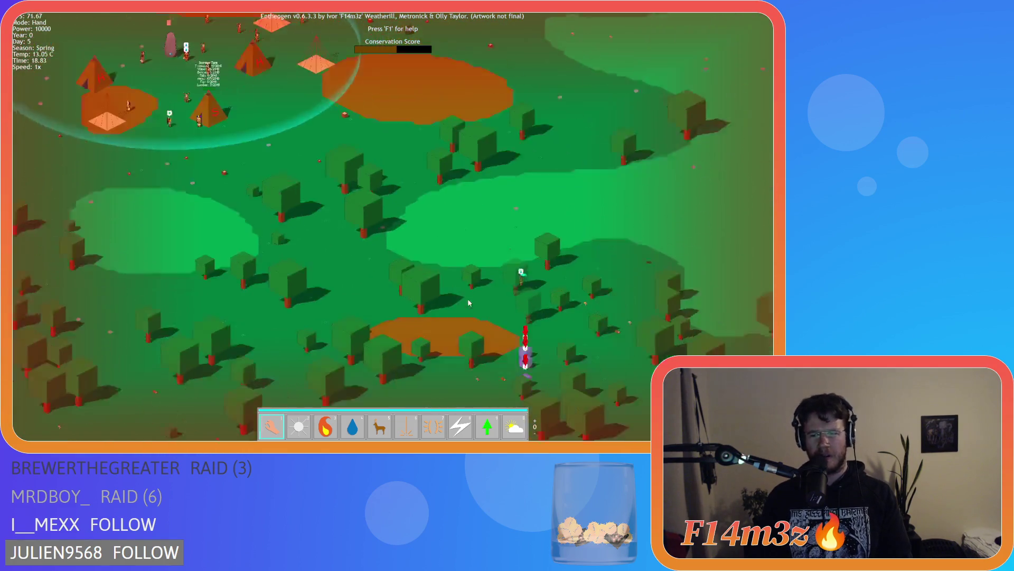
key("w")
key("a")
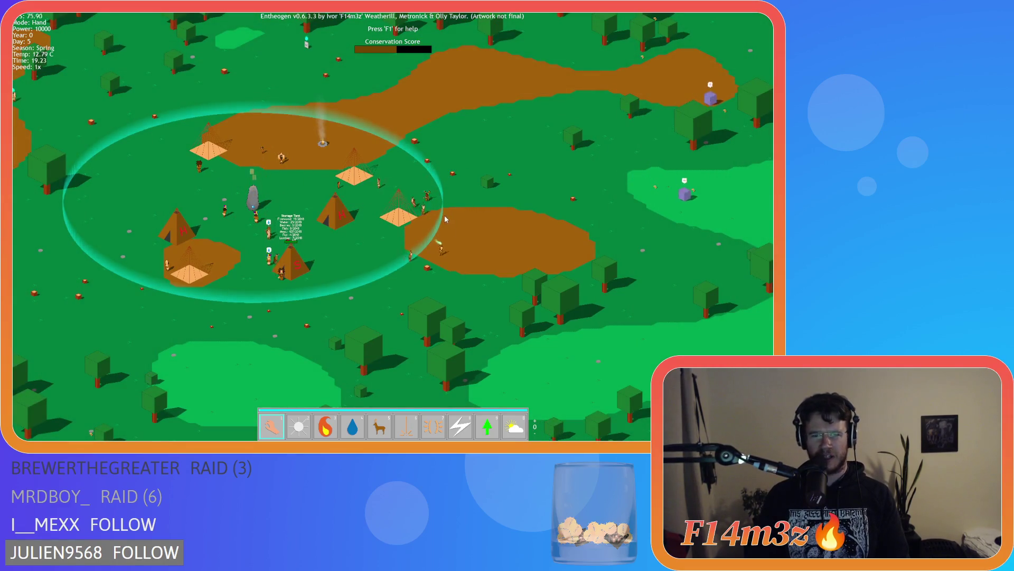
key("s")
key("d")
key("a")
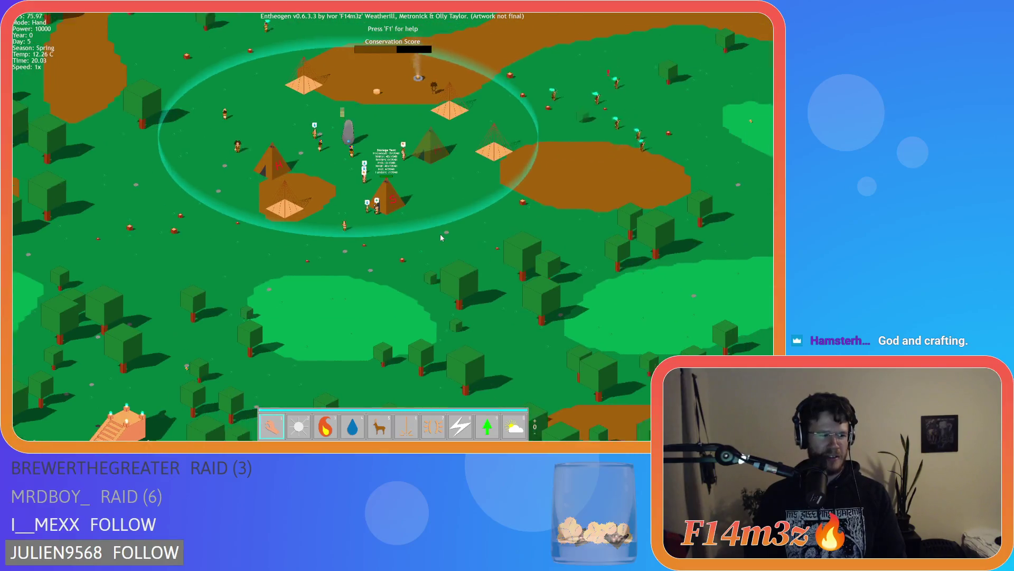
key("d")
key("w")
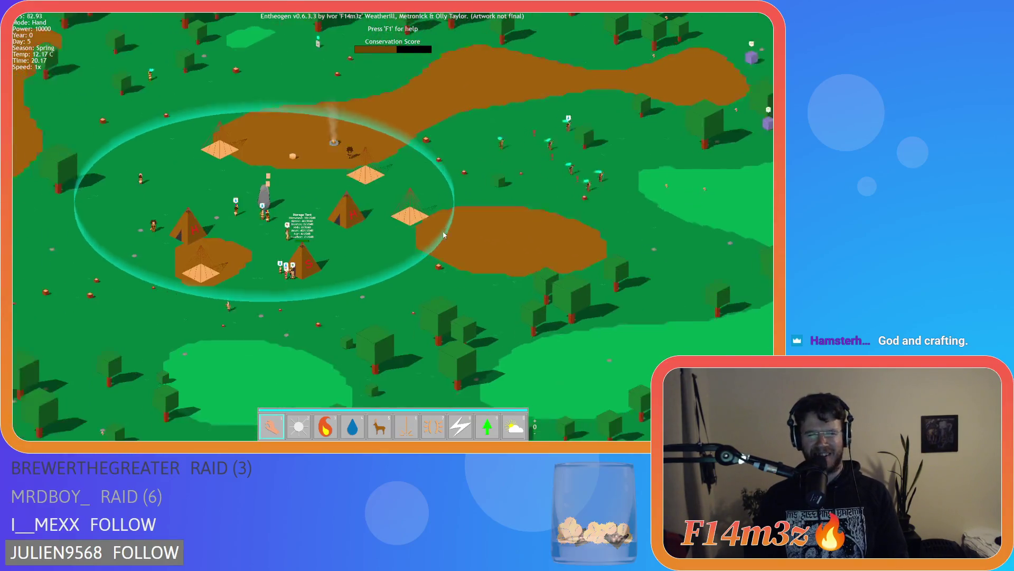
key("w")
key("d")
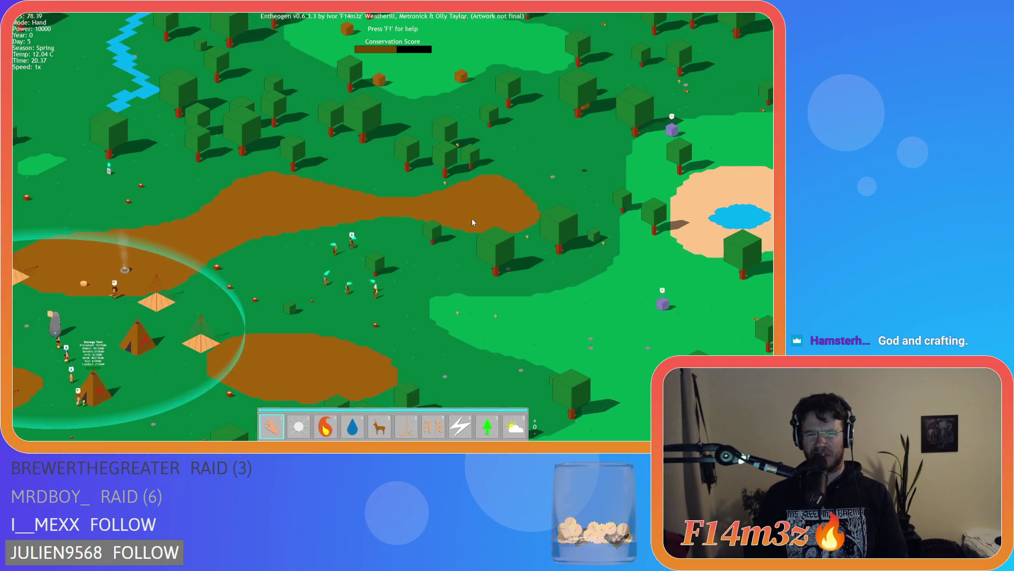
key("s")
key("a")
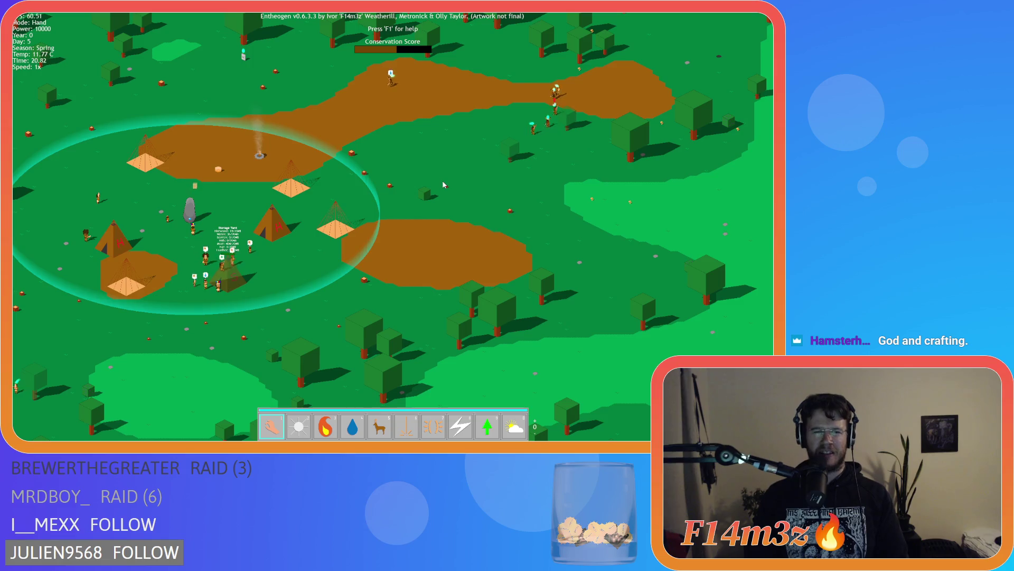
Sweep across the forest and river, ending with the tent camp back on screen
key("a")
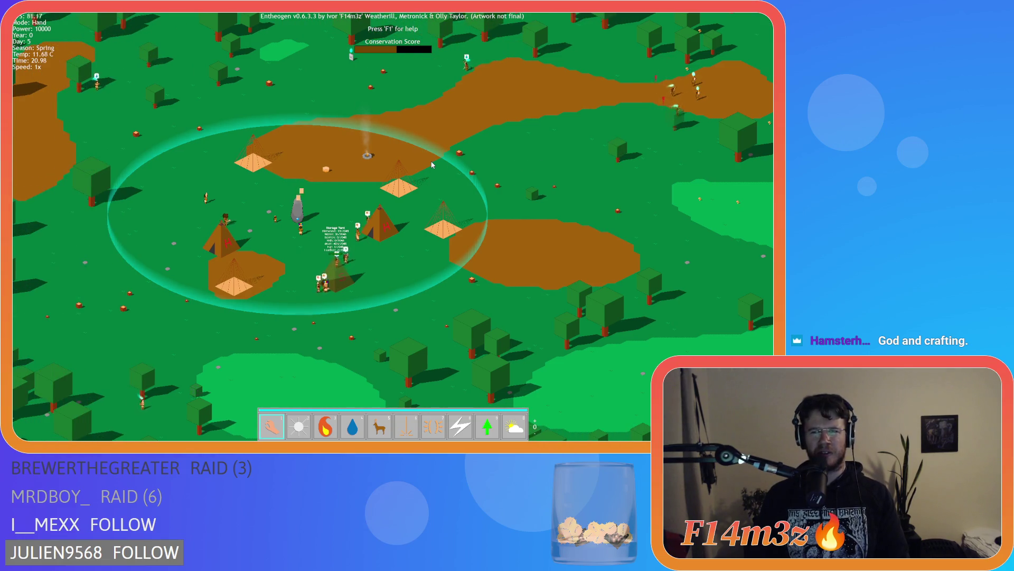
key("d")
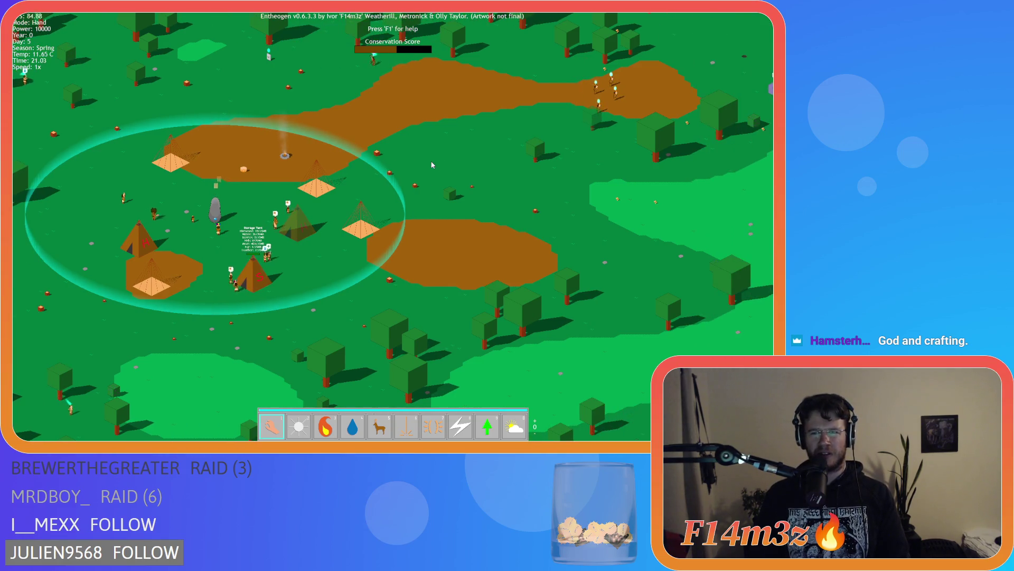
key("w")
key("a")
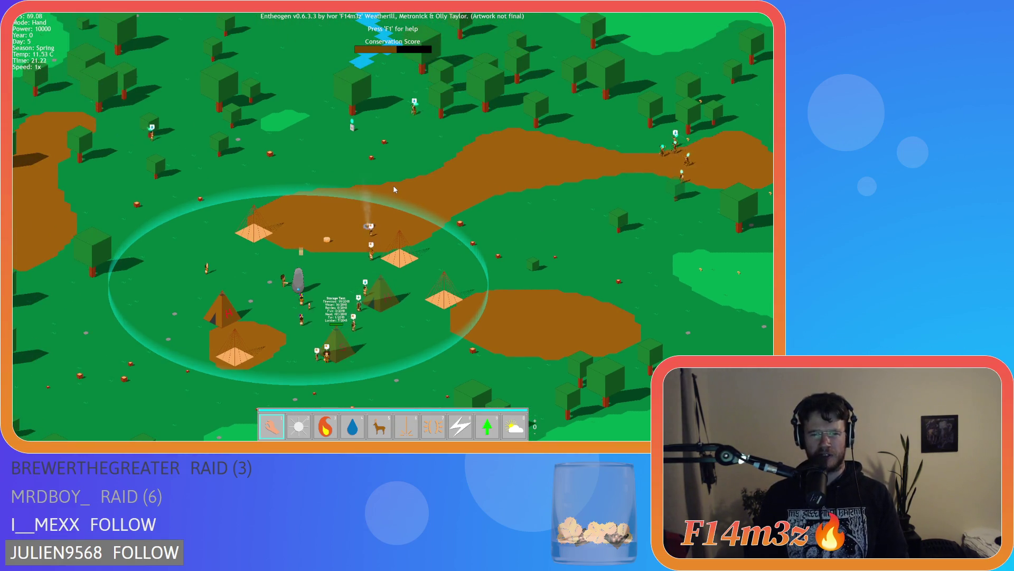
key("s")
key("d")
key("w")
key("d")
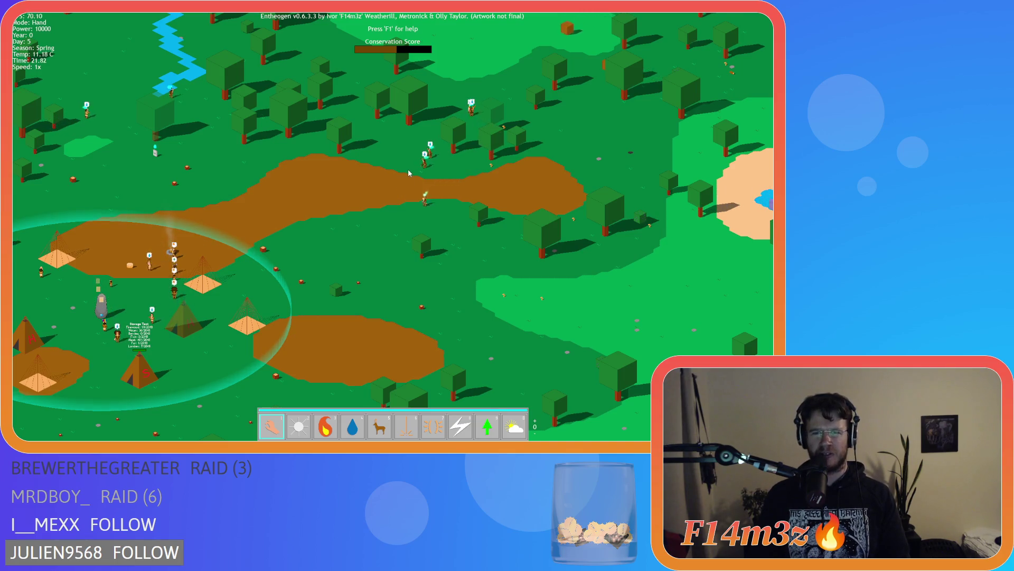
key("a")
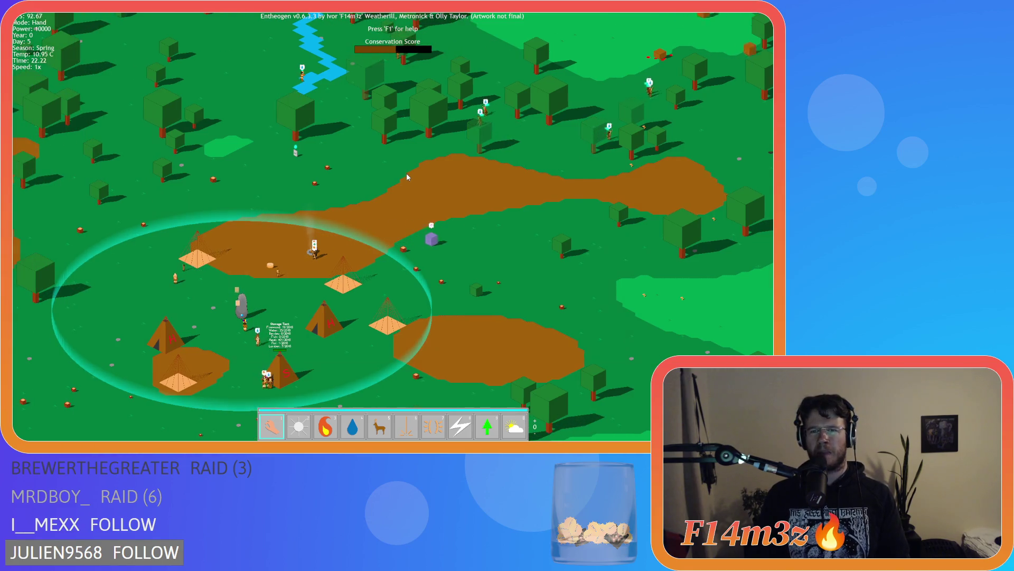
key("w")
key("d")
key("d")
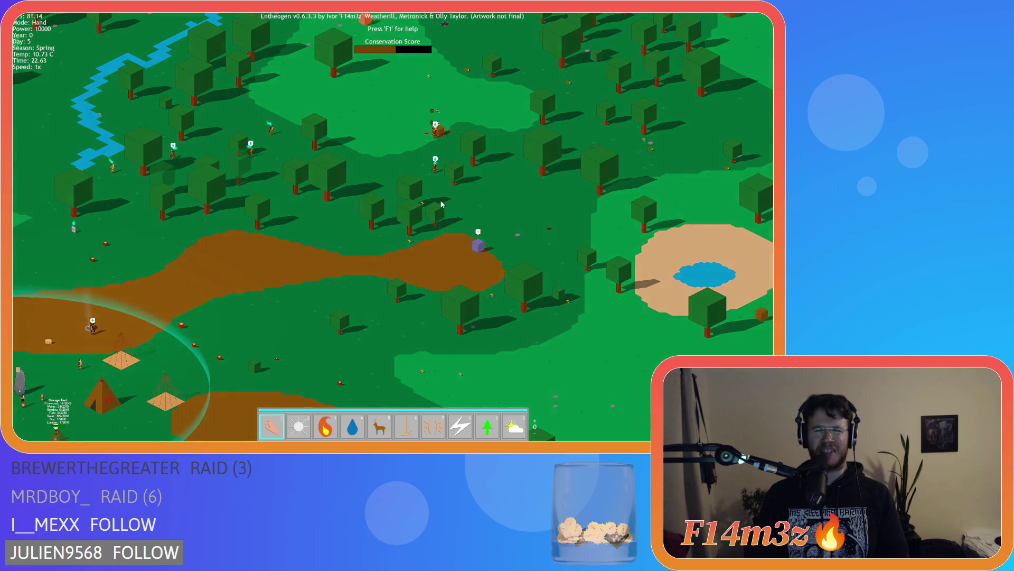
key("w")
key("a")
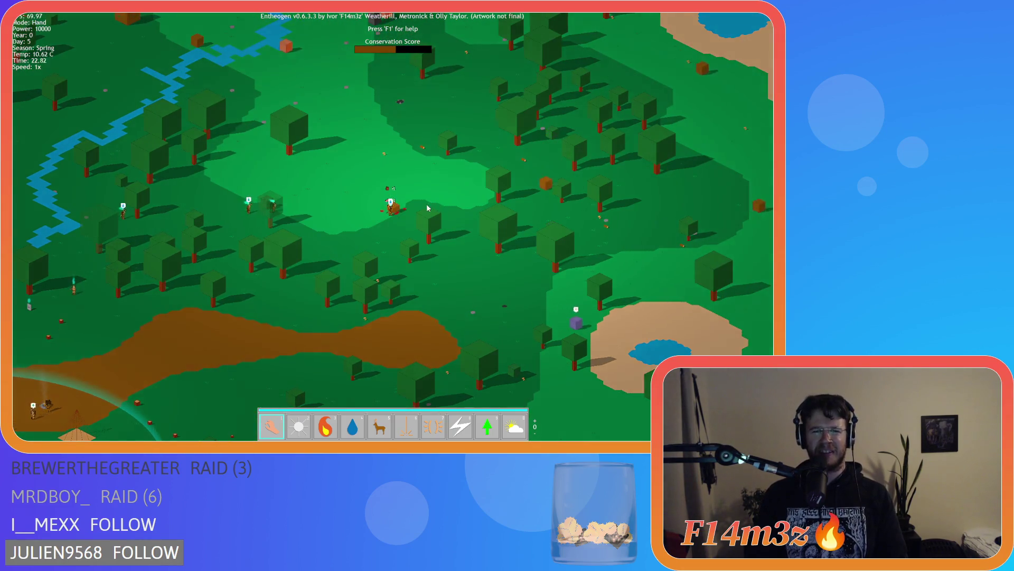
key("s")
key("a")
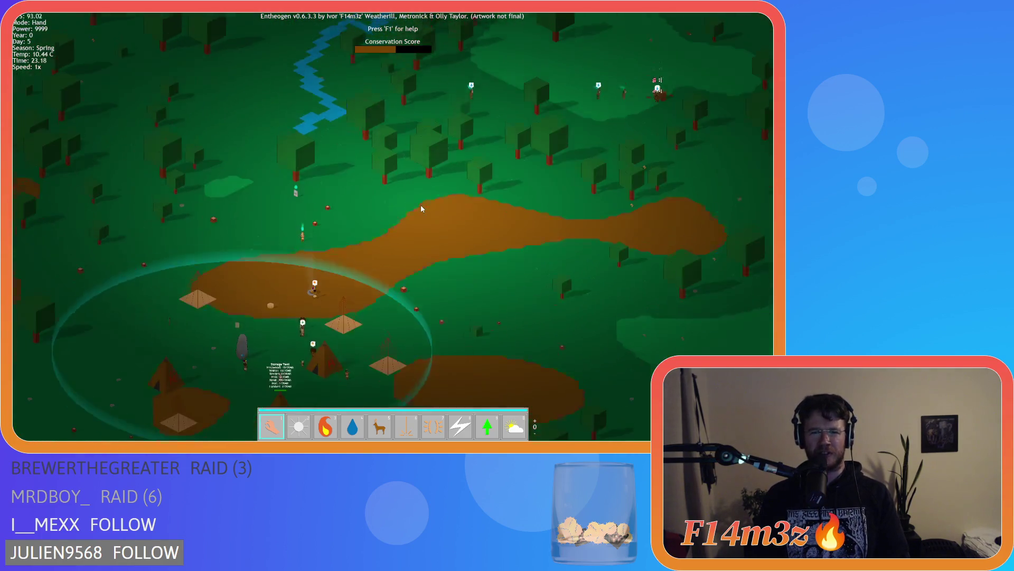
key("w")
key("d")
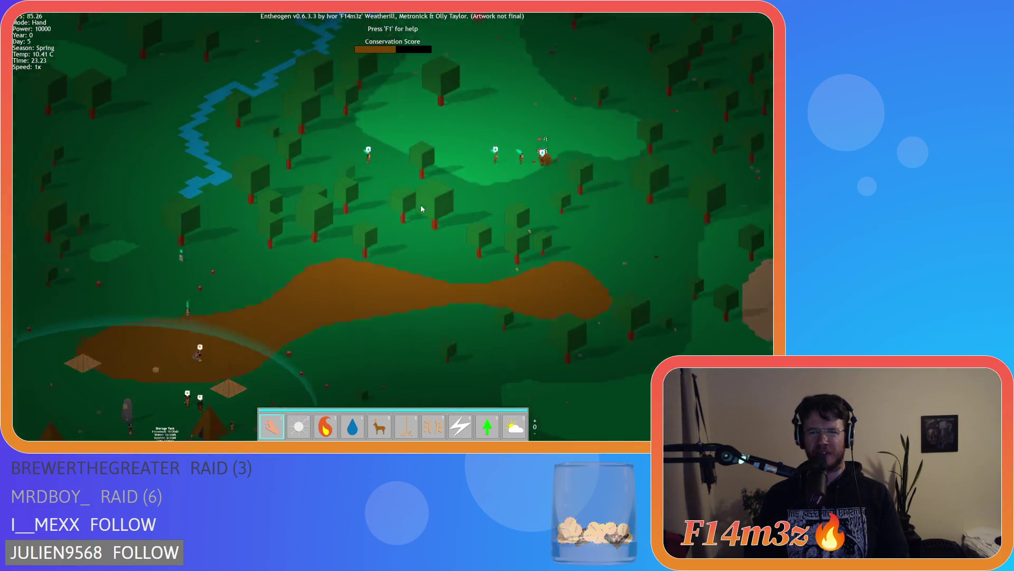
key("s")
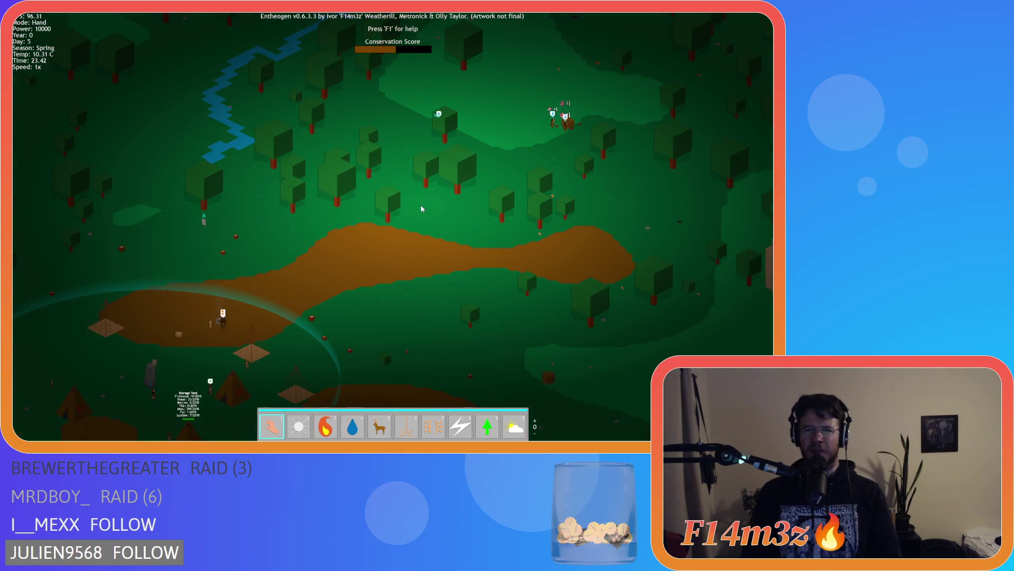
key("d")
key("s")
key("a")
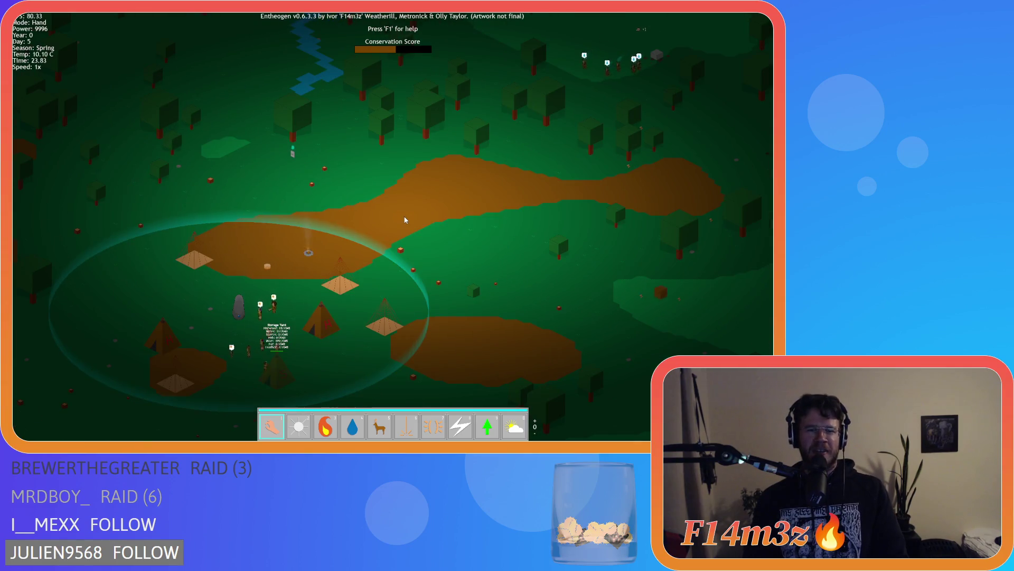
Zoom in and out while panning the map to follow the villagers
scroll(400, 215, "down", 5)
scroll(396, 227, "up", 3)
scroll(393, 233, "up", 5)
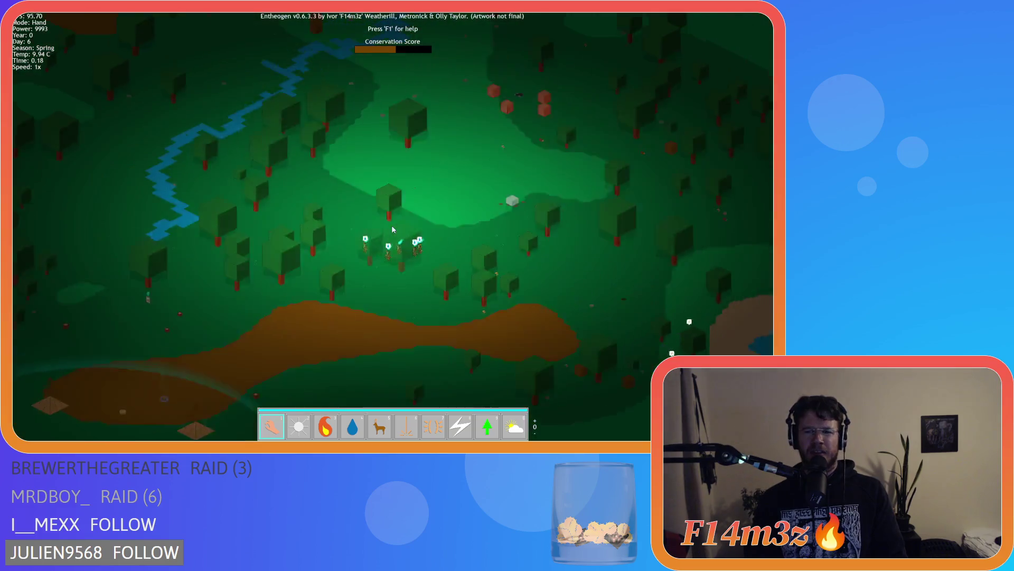
scroll(393, 230, "down", 3)
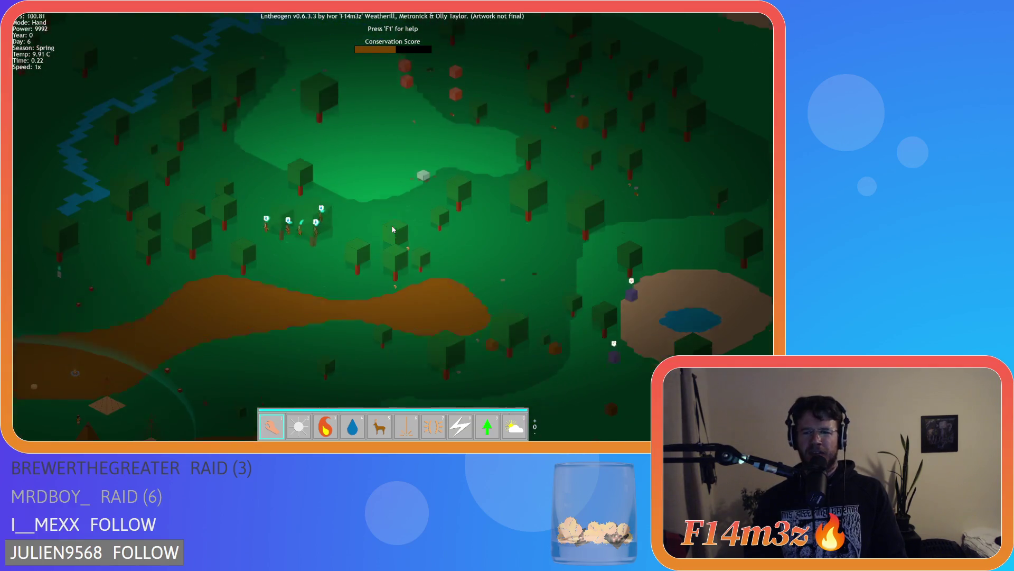
key("s")
scroll(391, 225, "up", 5)
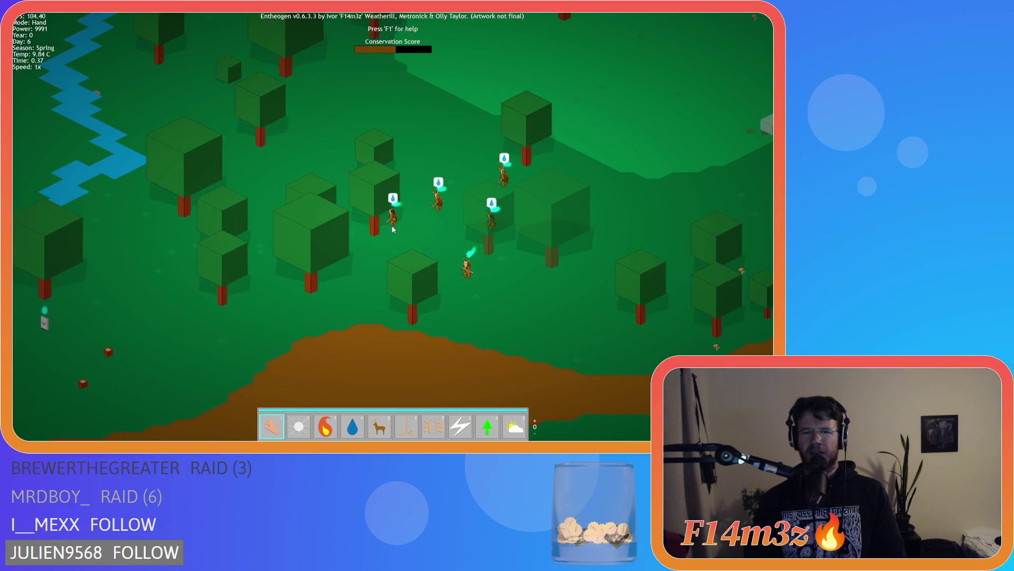
key("a")
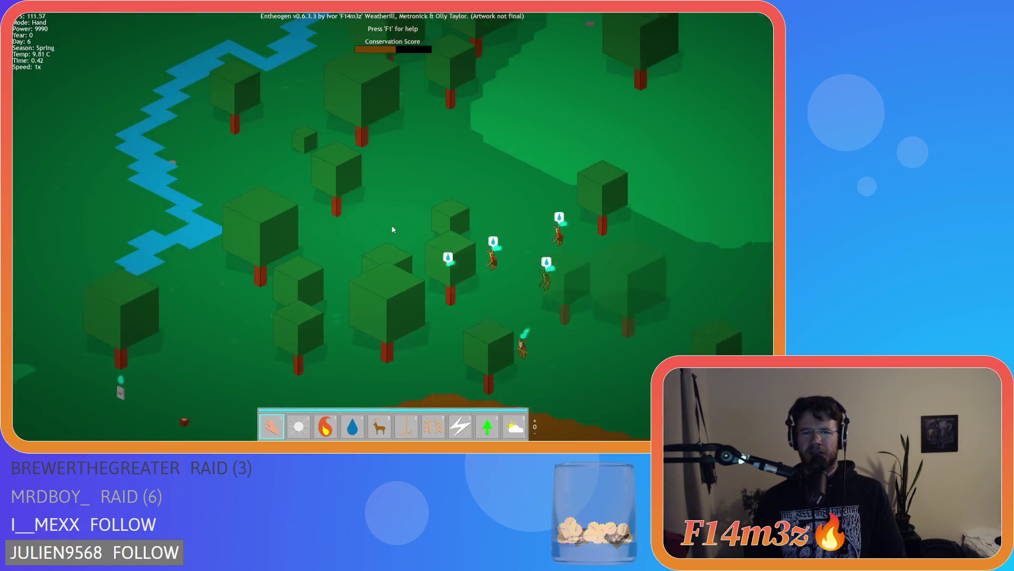
scroll(392, 228, "down", 5)
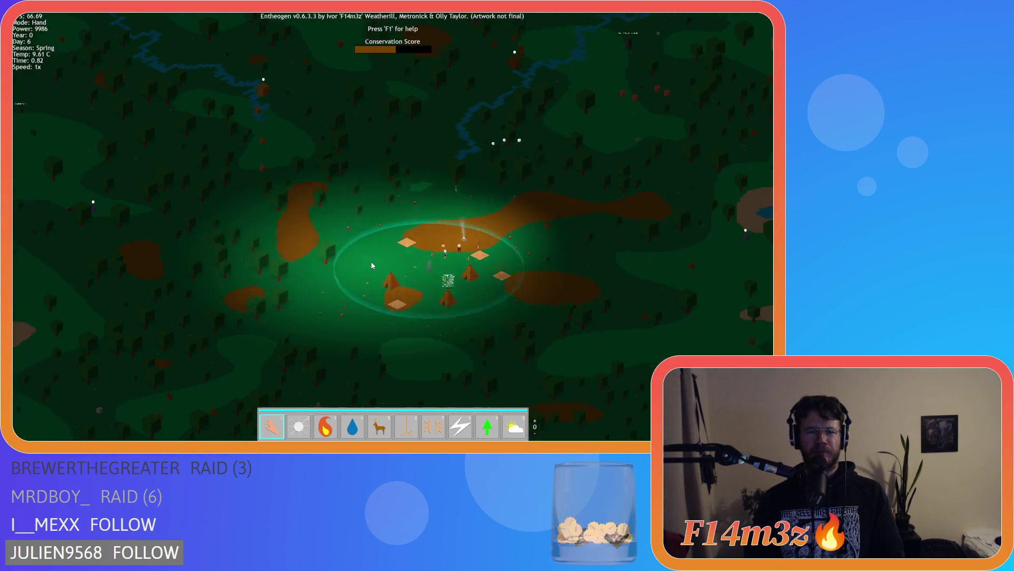
Recentre the settlement, then quit the game and confirm leaving the session
key("w")
scroll(377, 273, "up", 5)
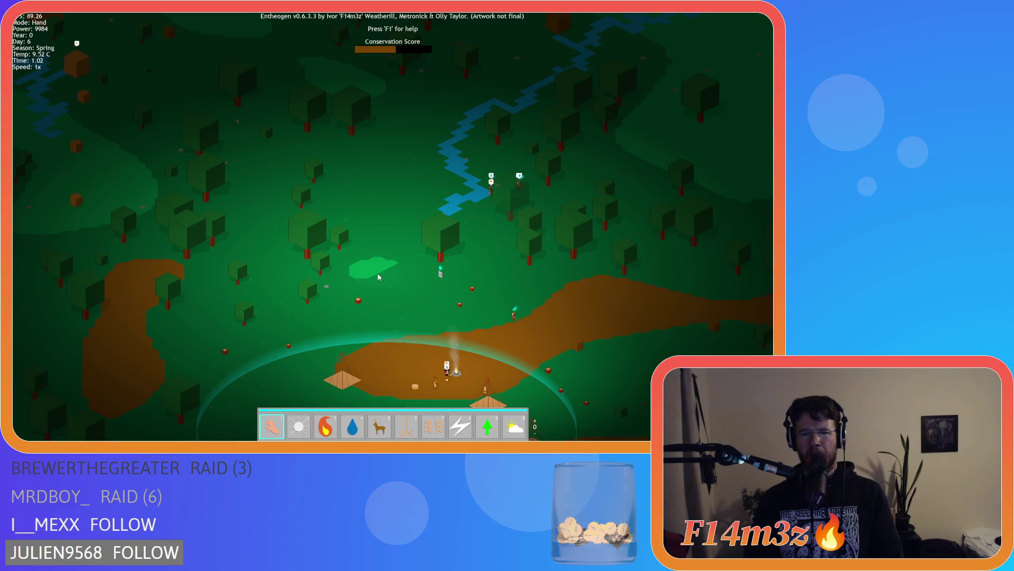
key("s")
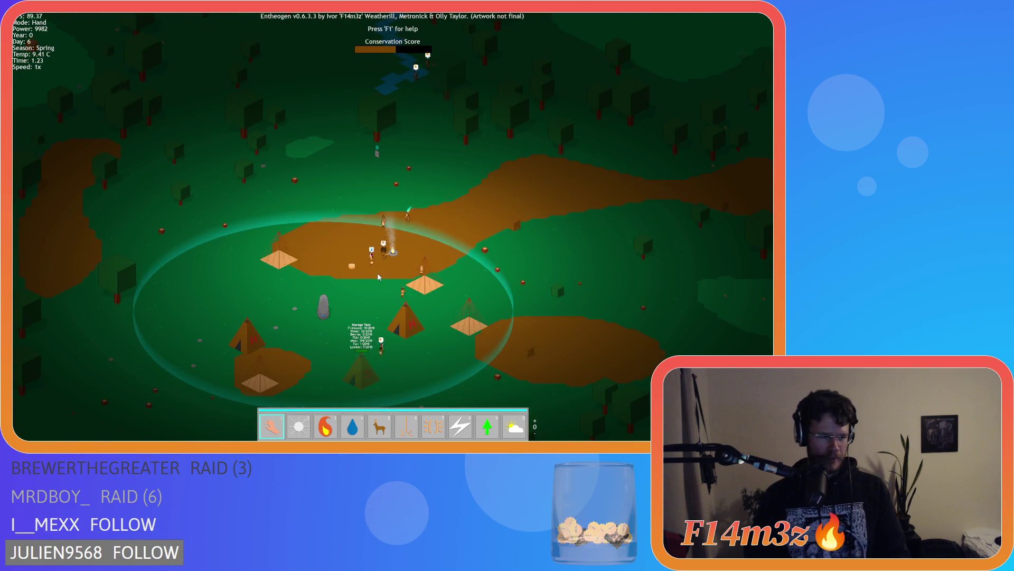
key("w")
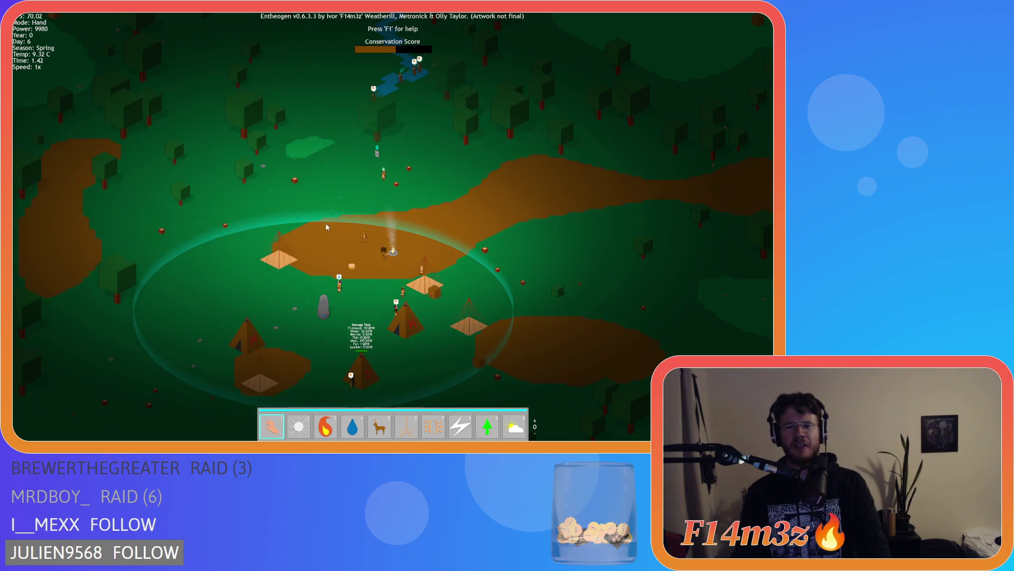
key("s")
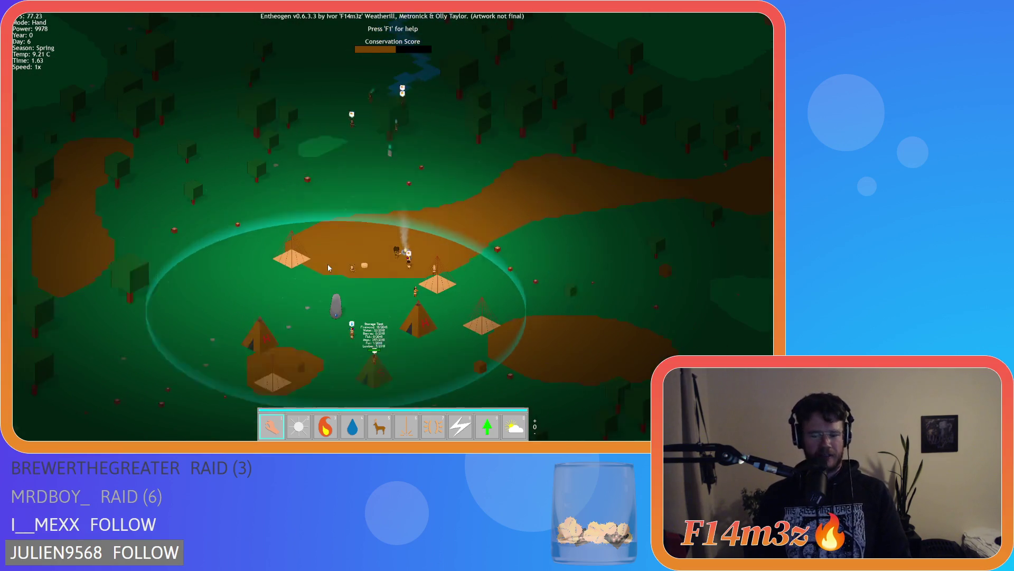
key("Escape")
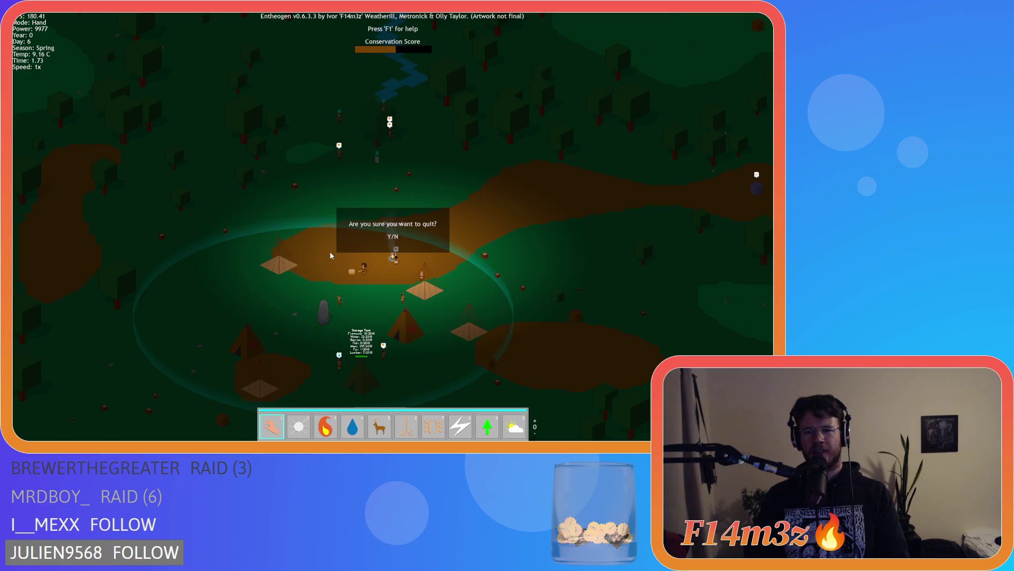
left_click(362, 244)
Close the game, set the Windows version to 0.6.3.4, then reopen Game Options to verify
key("Escape")
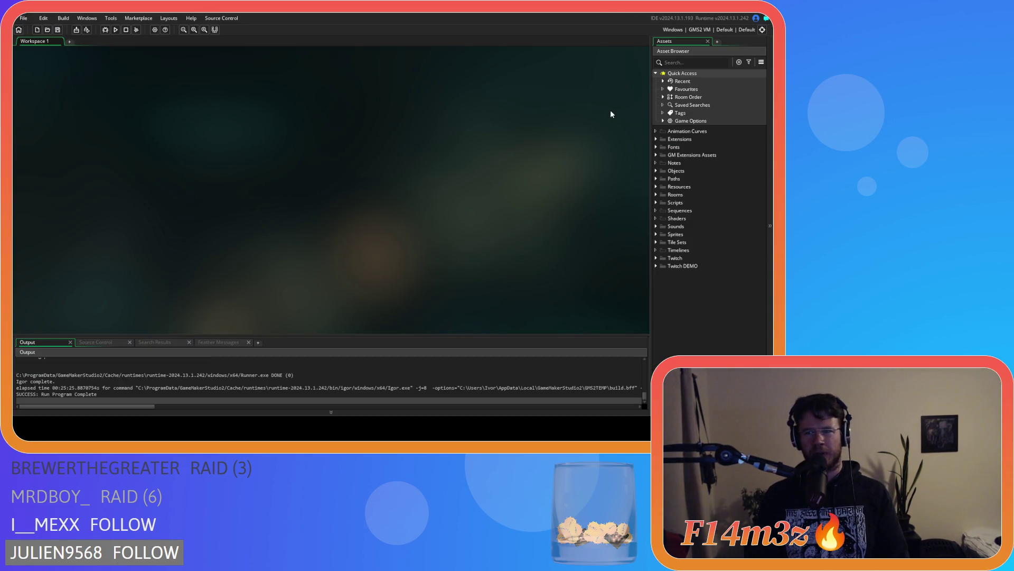
left_click(154, 30)
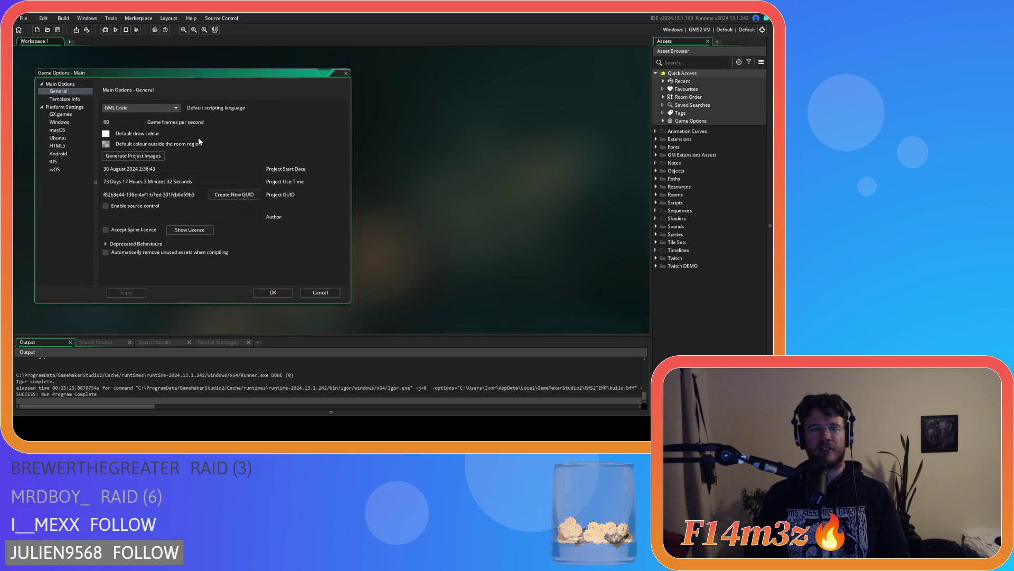
left_click(71, 121)
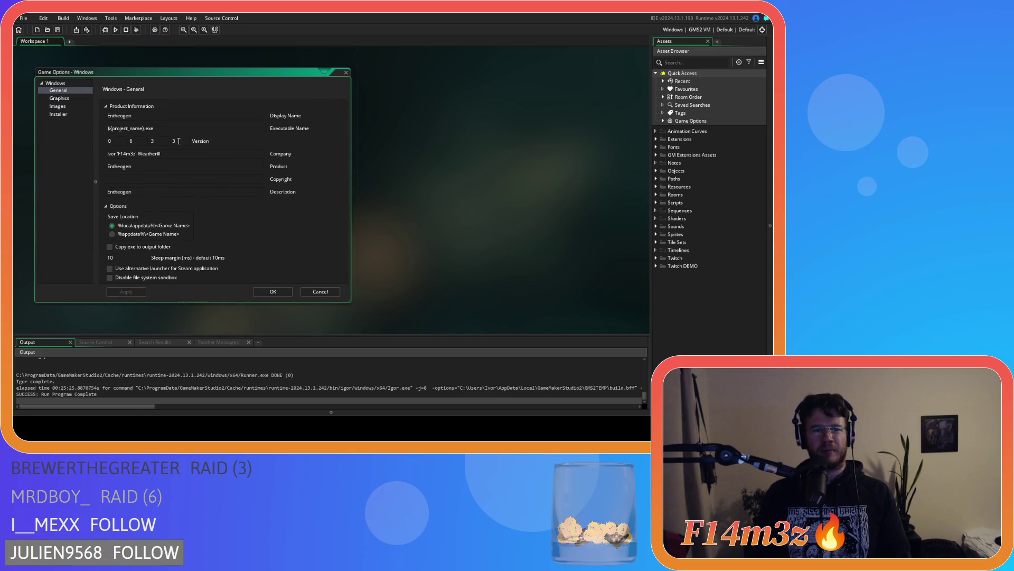
type("4")
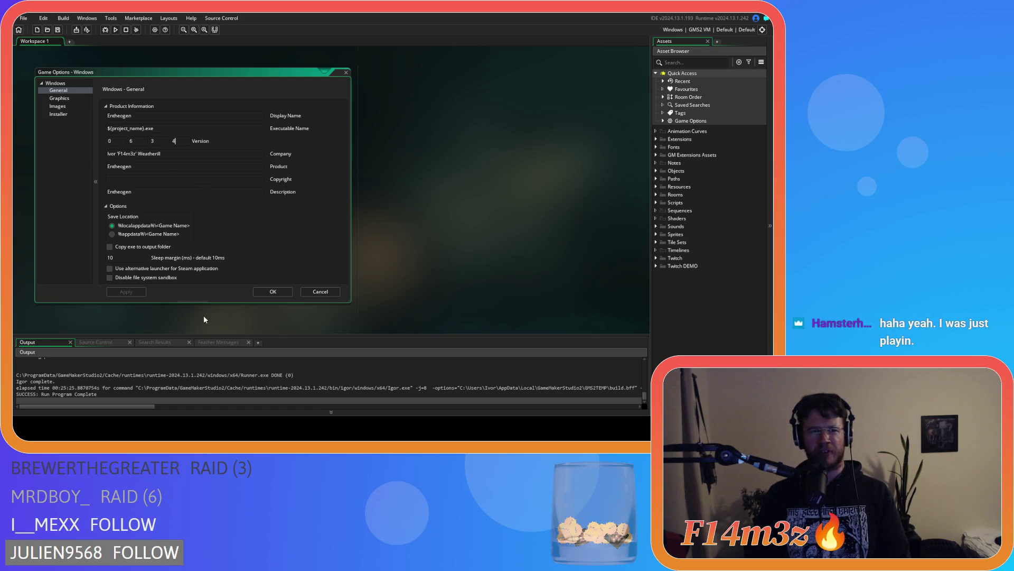
left_click(268, 294)
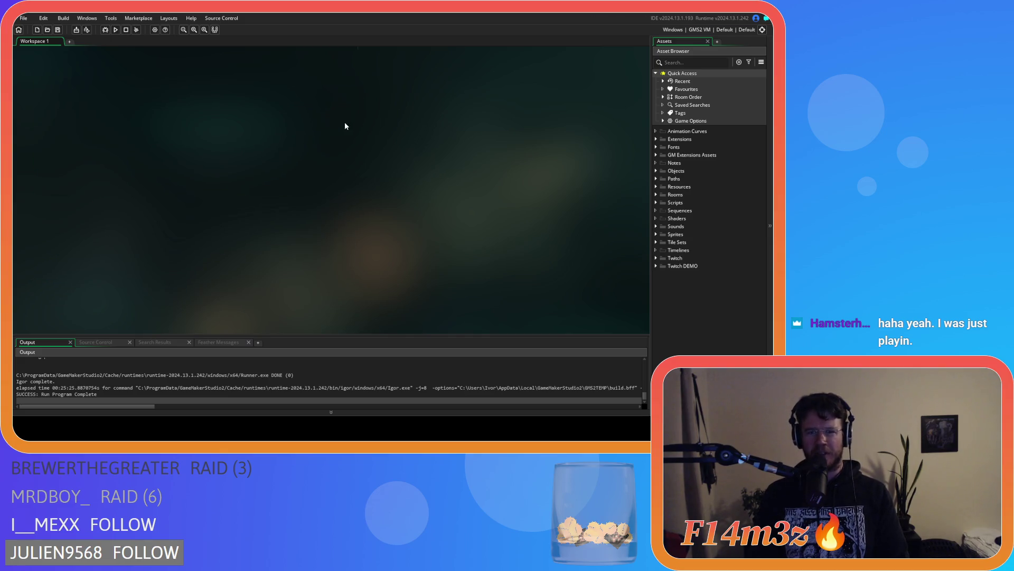
left_click(413, 153)
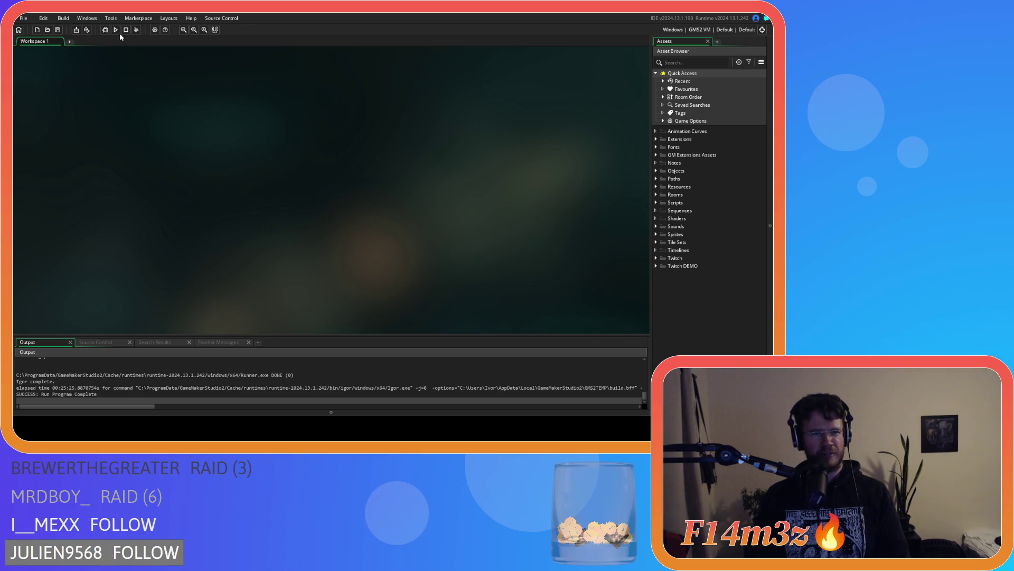
left_click(155, 30)
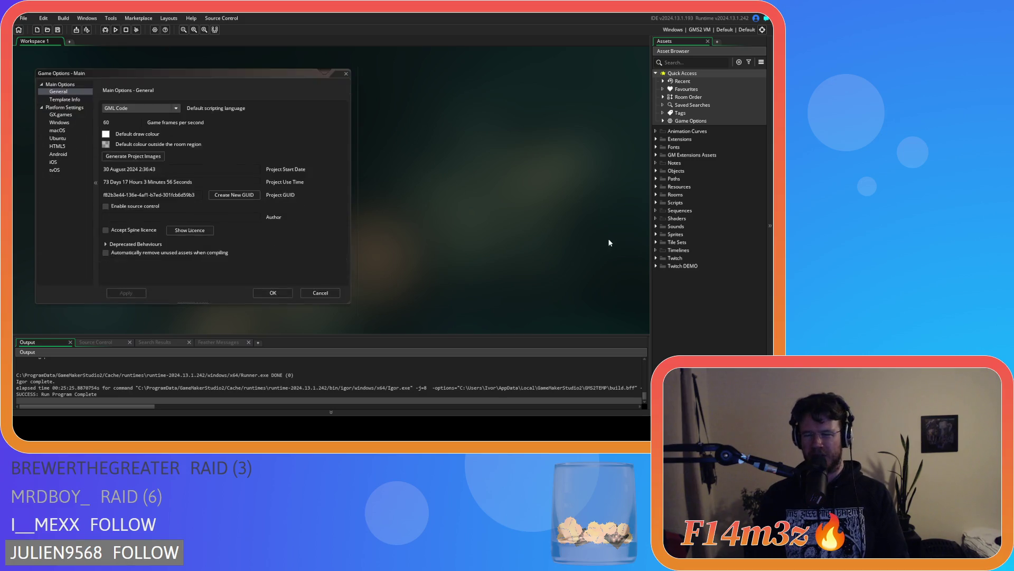
Confirm the Windows version in Game Options reads 0.6.3.4, then cancel without changes
left_click(61, 122)
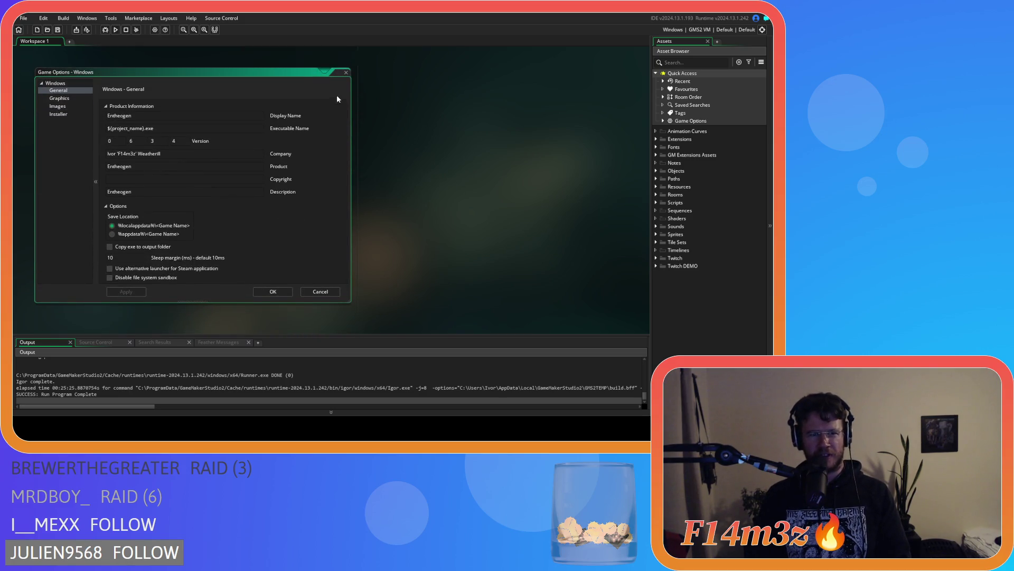
scroll(404, 227, "up", 3)
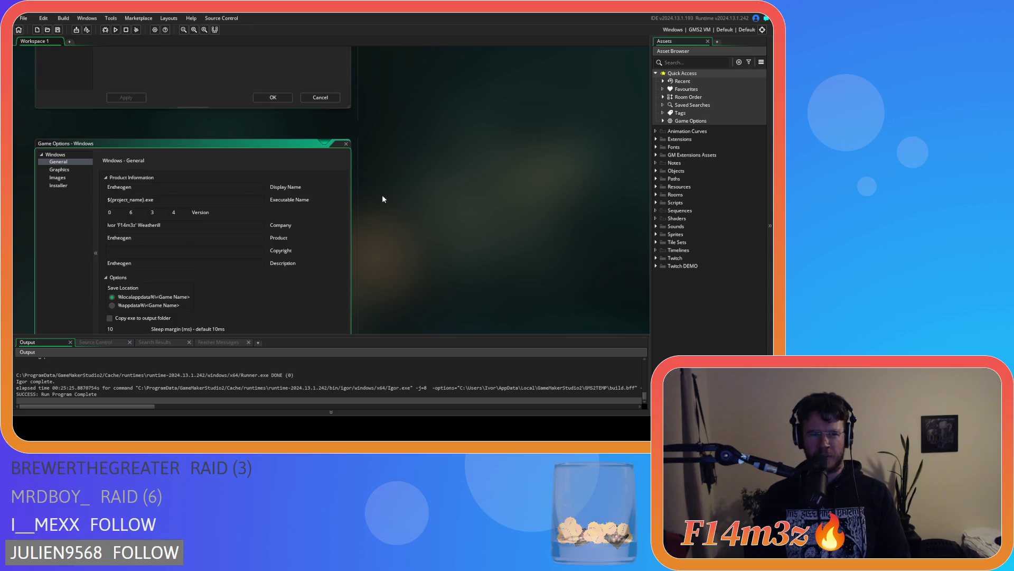
left_click(346, 143)
left_click(325, 292)
Switch the Windows build target from VM to GMS2 YYC
right_click(532, 194)
left_click(609, 211)
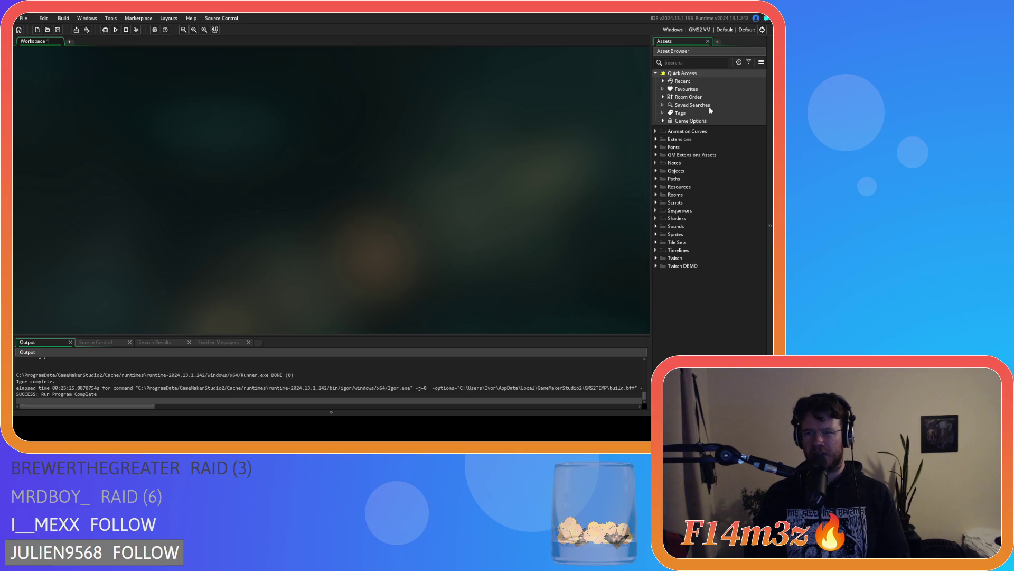
left_click(697, 30)
left_click(529, 58)
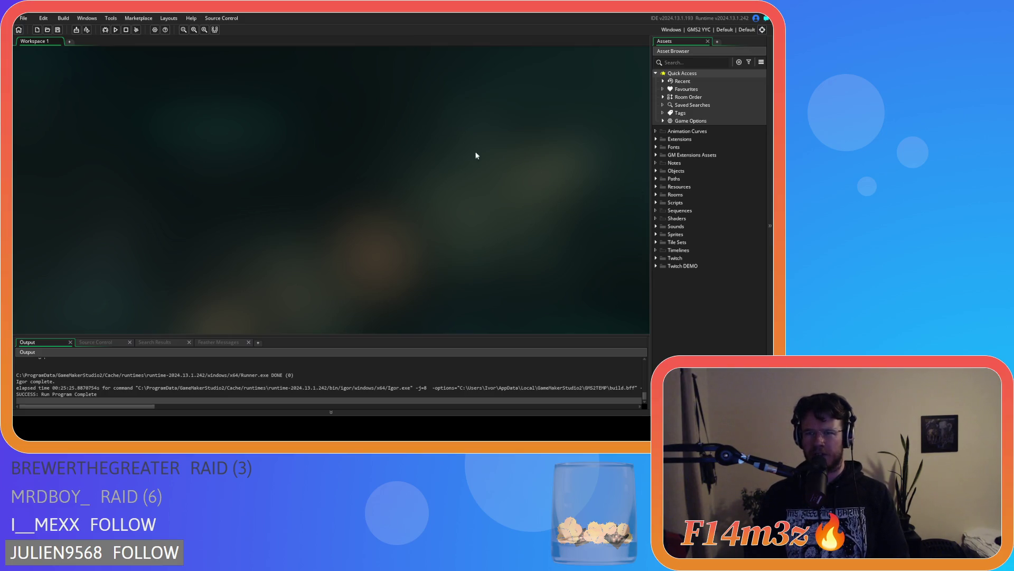
Create the Windows executable with the YYC target, packaged as a zip
left_click(77, 31)
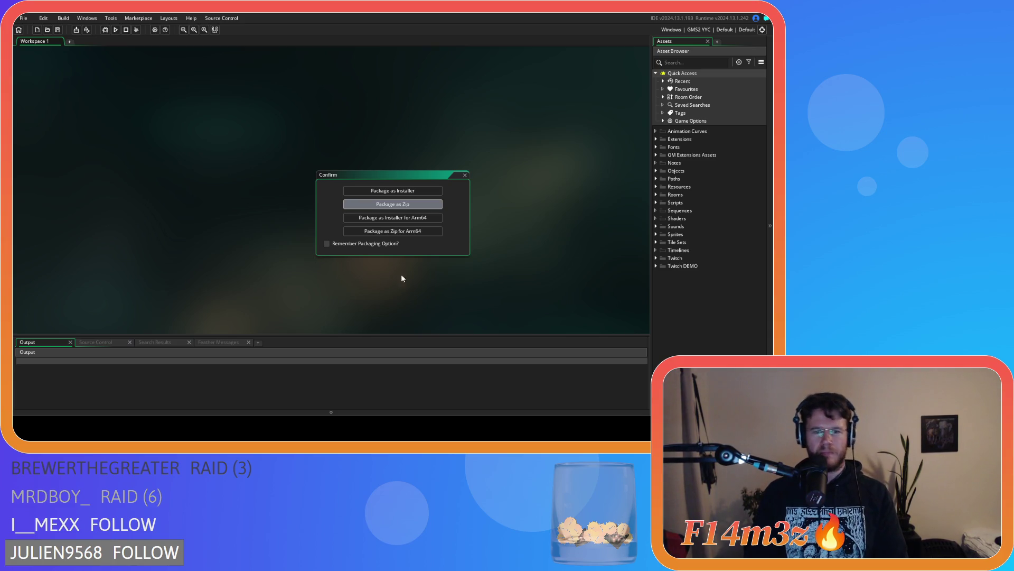
key("Return")
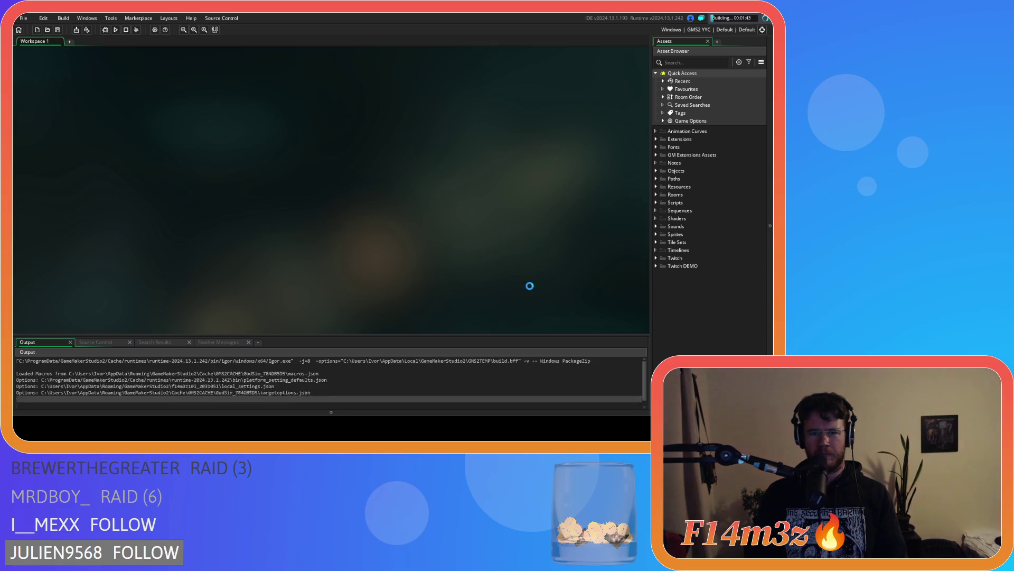
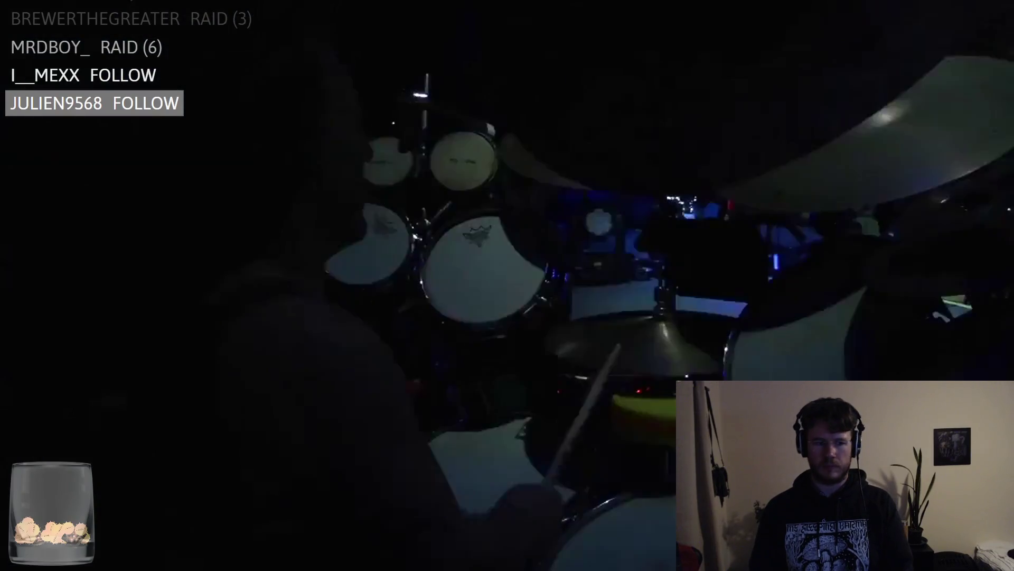
Raise the Phish 'Down With Disease' video's volume by two steps without pausing playback
mouse_move(164, 552)
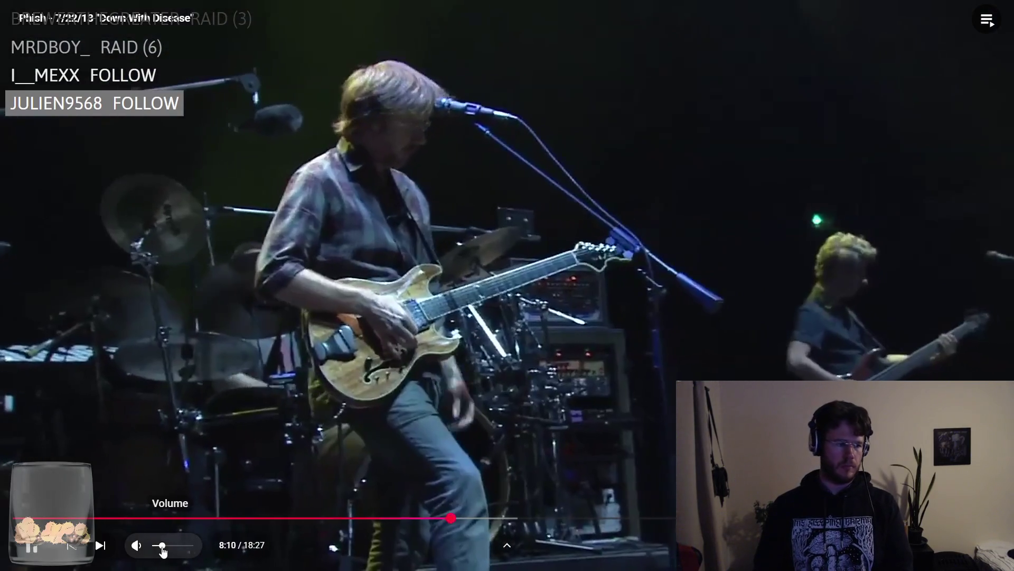
scroll(164, 552, "up", 2)
key("Up")
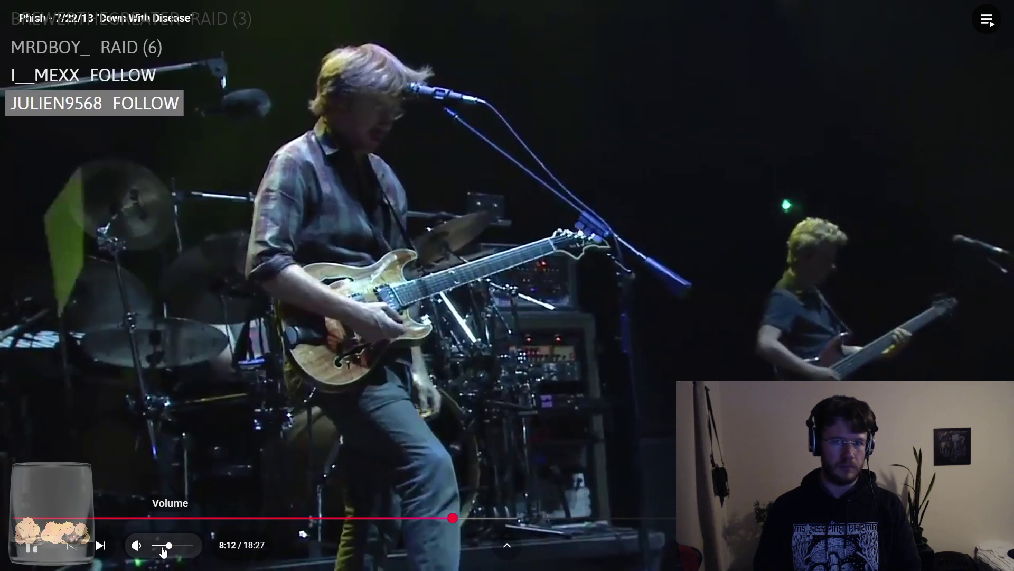
key("Up")
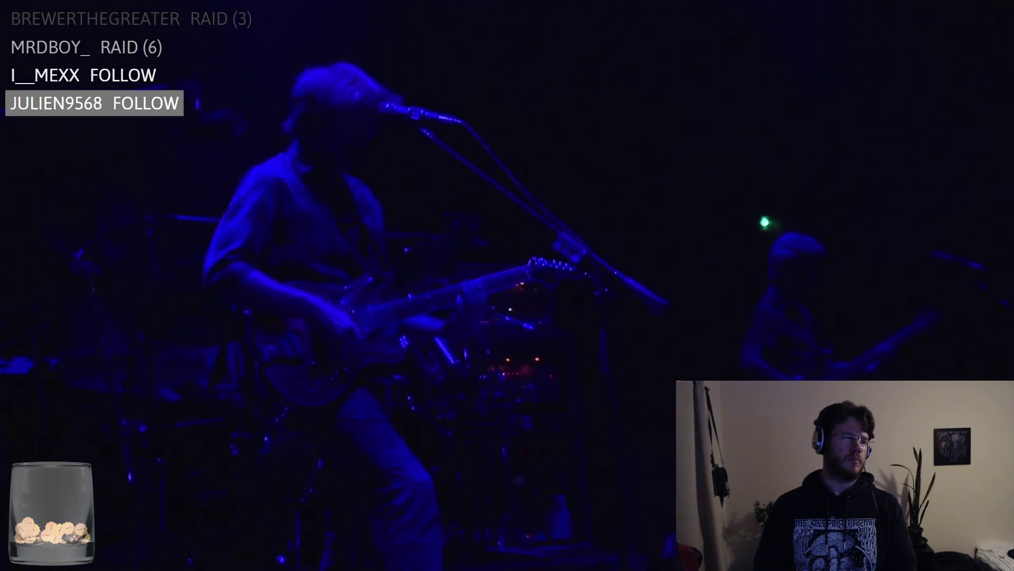
mouse_move(67, 499)
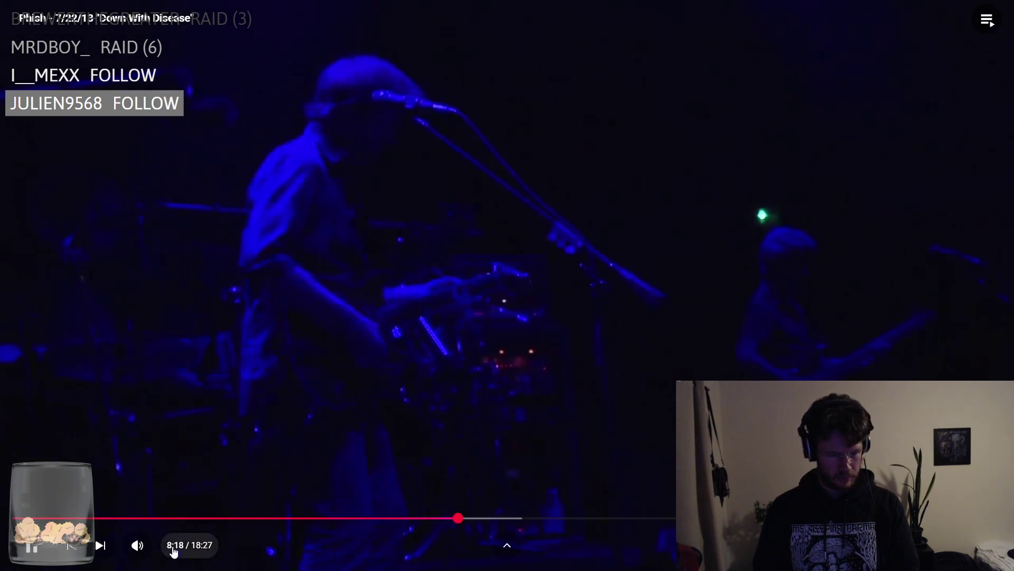